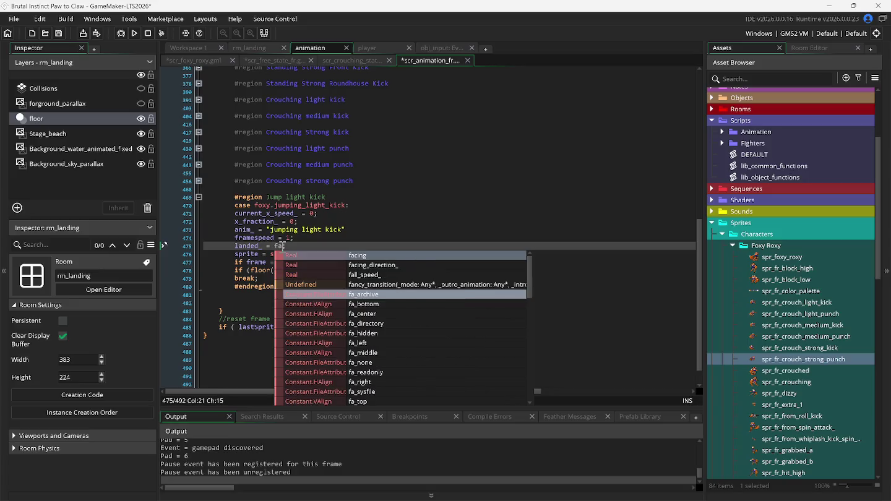
- Set landed_ to false and change the kick sprite to spr_fr_light_jump_kick
text(ls)
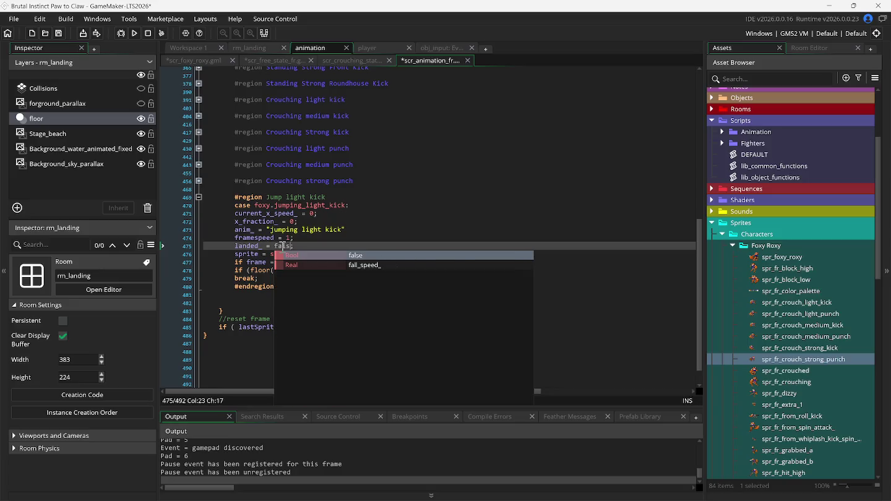
text(e)
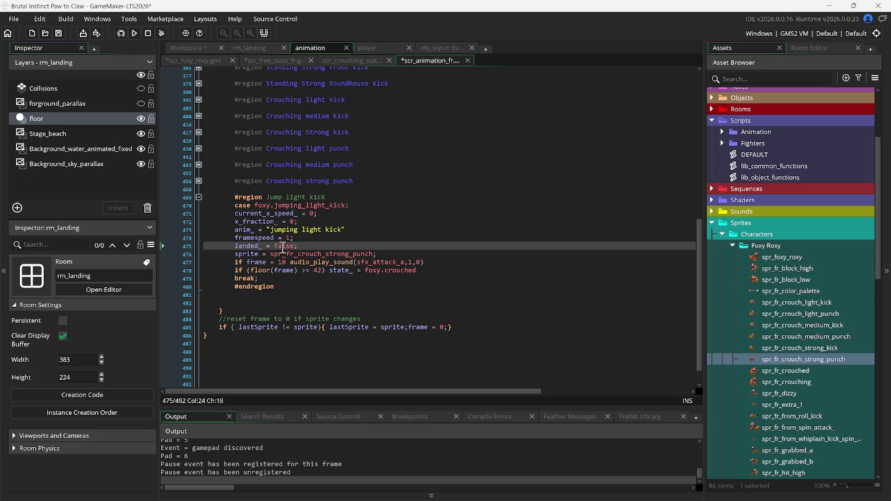
click(370, 254)
key(BackSpace)
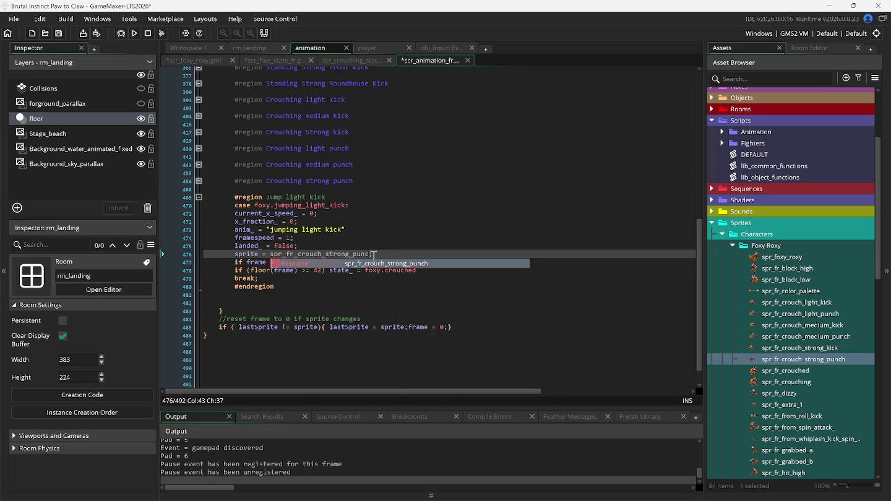
key(BackSpace)
key(BackSpace)
key(BackSpace)
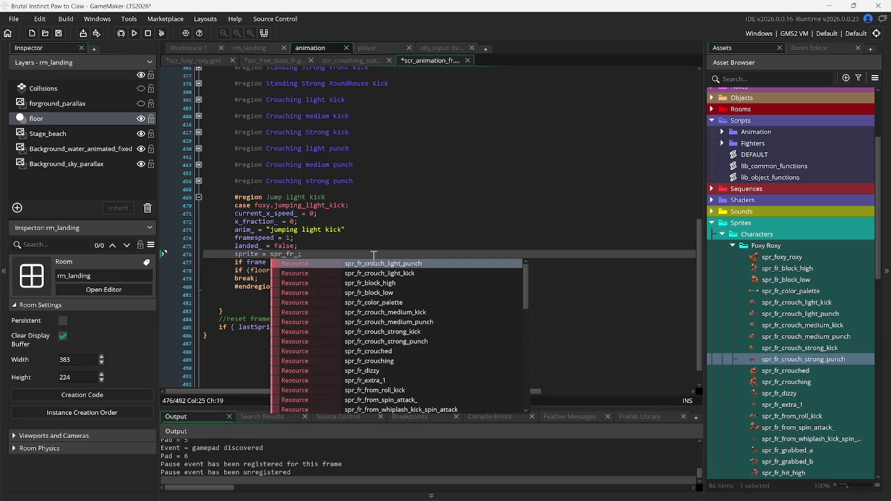
text(j)
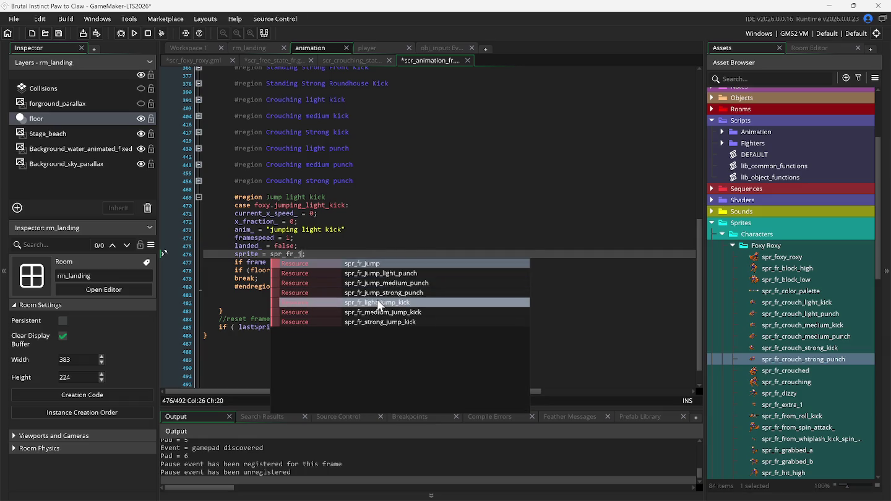
click(376, 306)
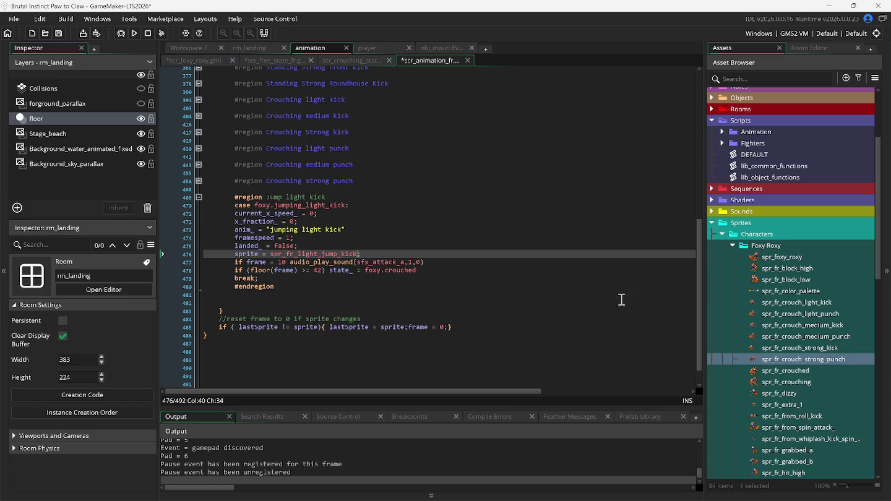
- Find spr_fr_light_jump_kick in the Asset Browser and open it in the sprite editor
scroll(793, 390, down, 3)
scroll(790, 390, down, 5)
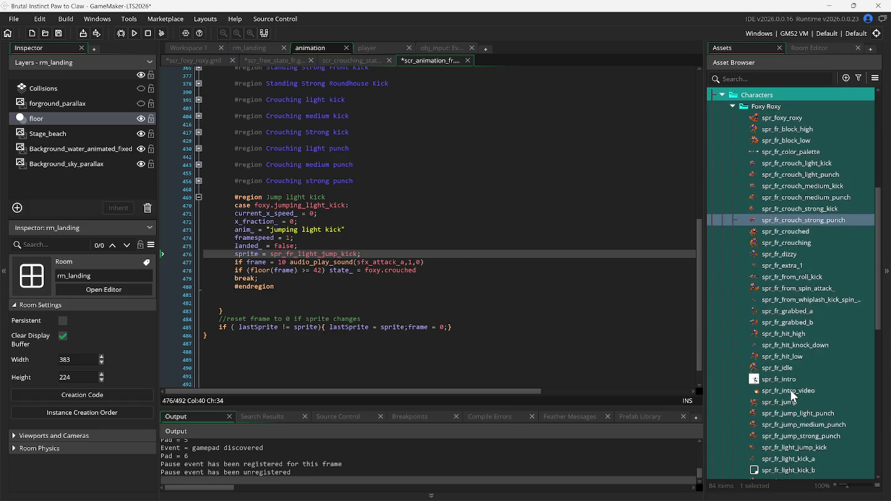
scroll(803, 395, down, 2)
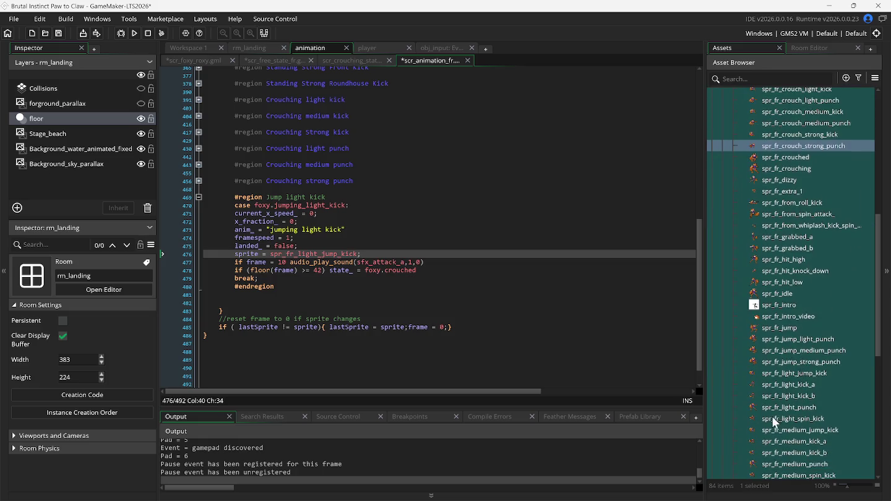
double_click(796, 376)
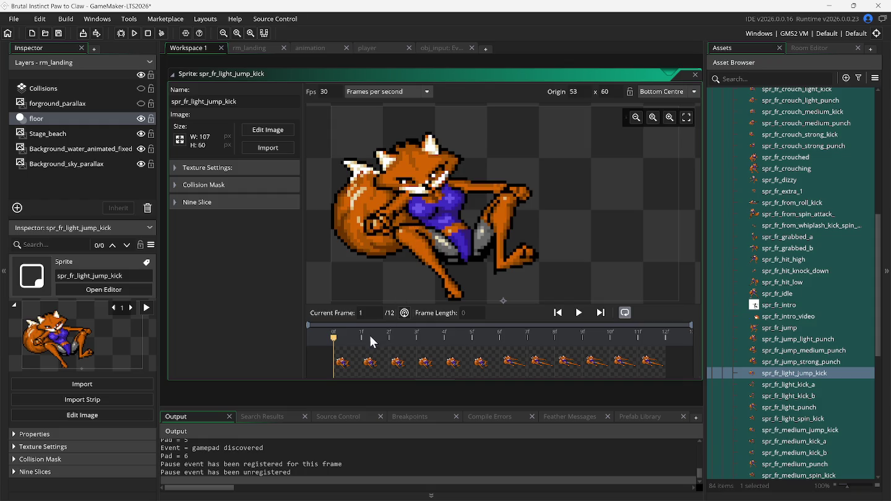
- Step through frames 2 to 11 of spr_fr_light_jump_kick, then bring up Snes9x
click(376, 366)
click(399, 369)
click(428, 368)
click(457, 369)
click(489, 370)
click(510, 370)
click(537, 368)
click(567, 367)
click(593, 367)
click(621, 371)
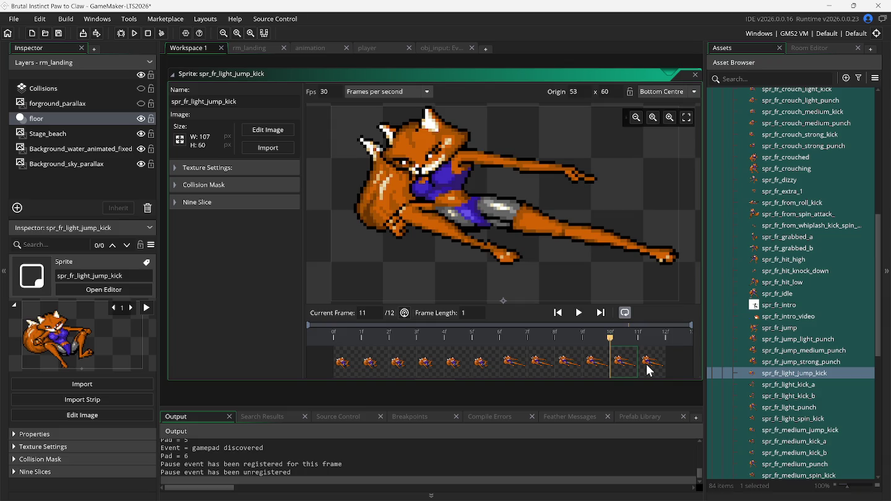
click(613, 491)
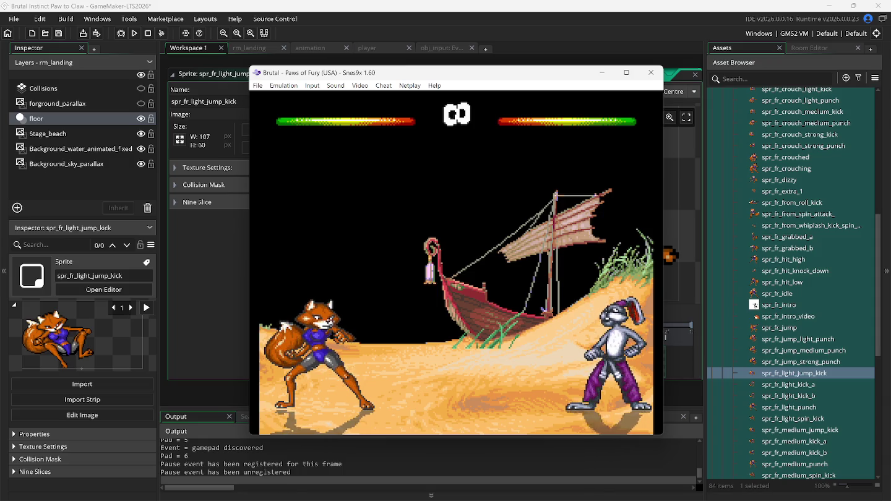
- Replay the fox's jump kick in Snes9x using fast-forward and a save state, then return to GameMaker
key(Up)
key(Up)
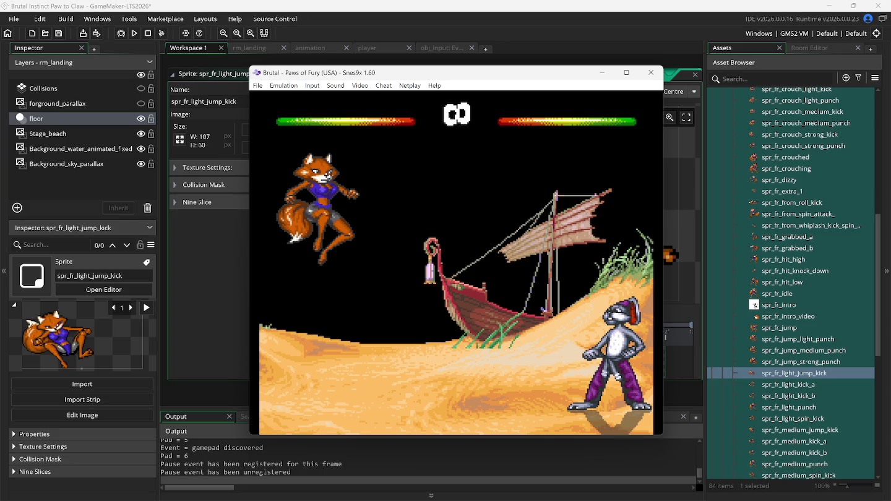
key(Tab)
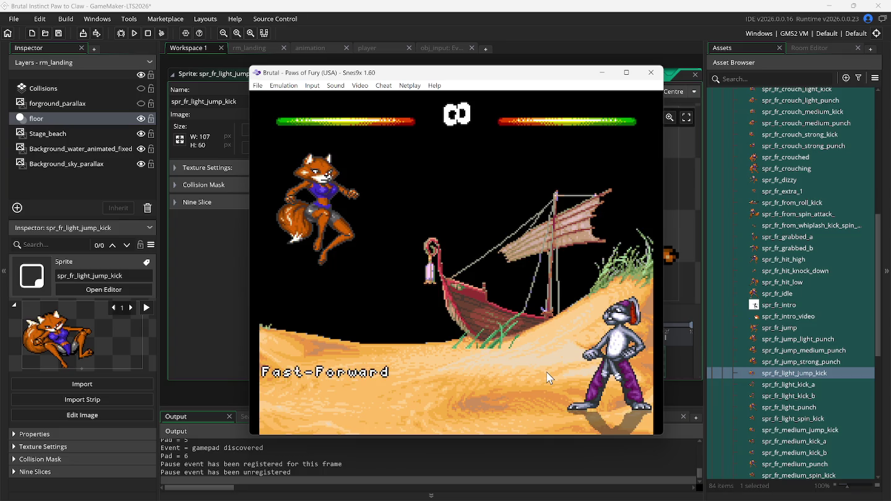
key(F1)
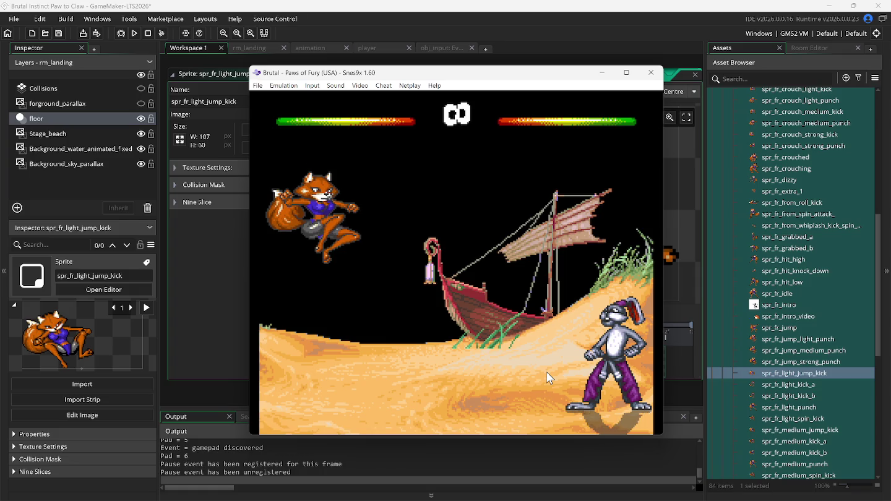
click(233, 76)
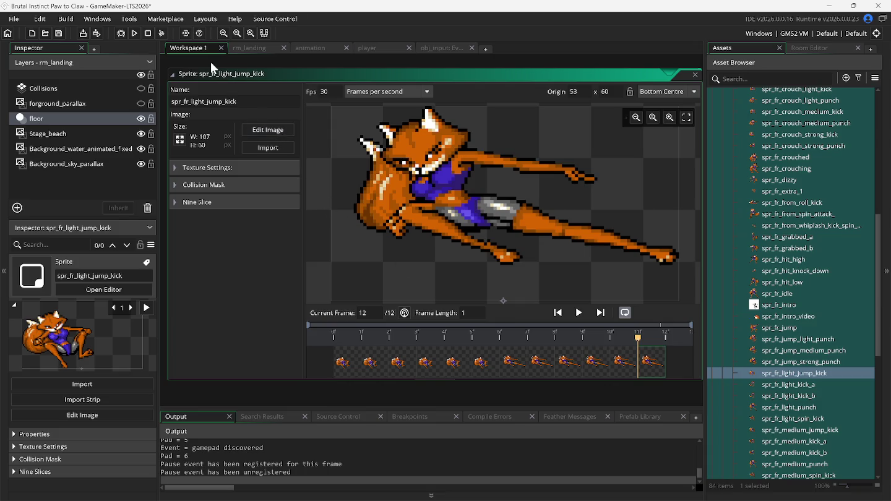
- On line 478, end the kick at frame 12 and switch state_ to free_state_ instead of crouched
click(309, 50)
double_click(319, 270)
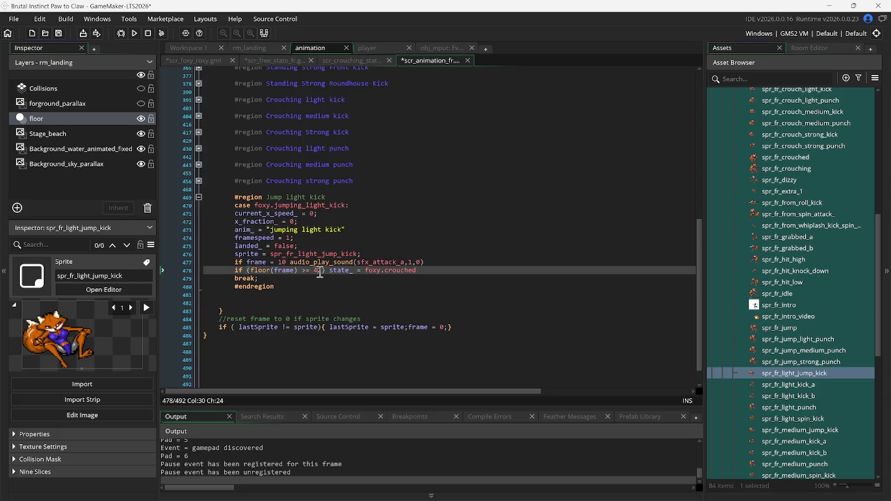
text(12)
double_click(401, 270)
text(free_state_)
click(280, 59)
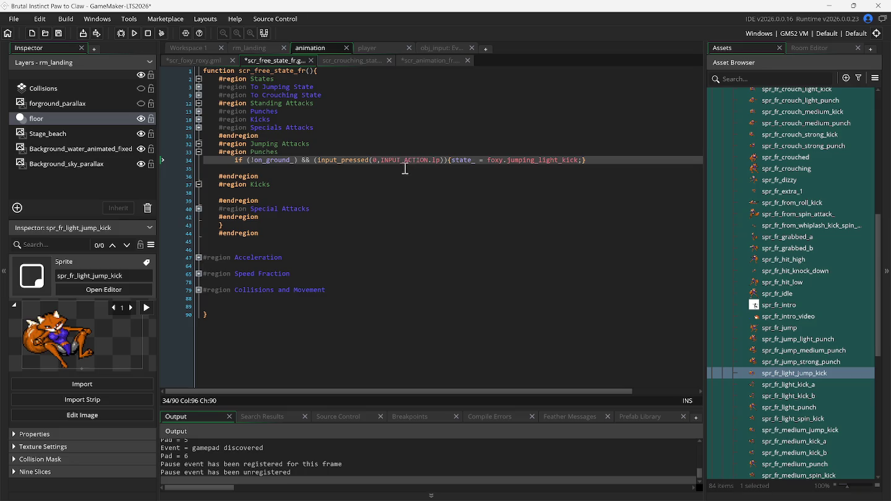
- Change line 34's INPUT_ACTION.lp to INPUT_ACTION.lk, then save and run with F5
click(433, 160)
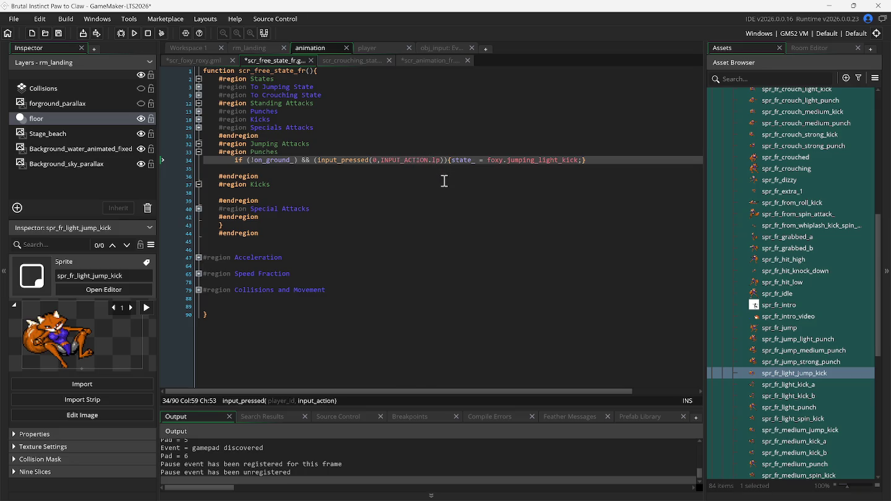
key(Delete)
text(k)
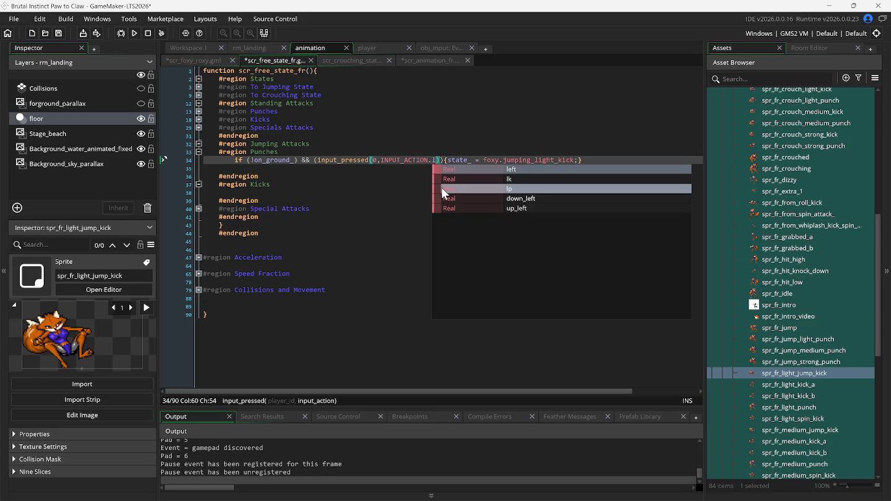
key(Return)
key(F5)
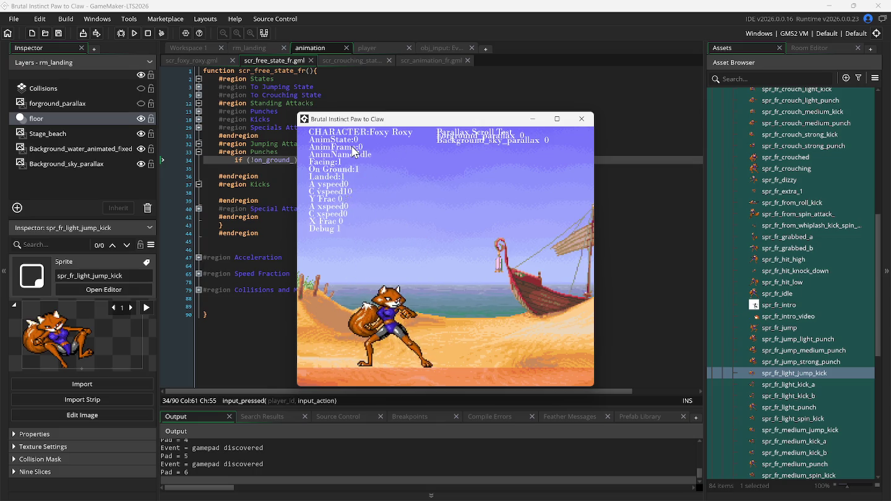
- Move the game window aside, then jump and press x for a light kick, including one mid-air
key(space)
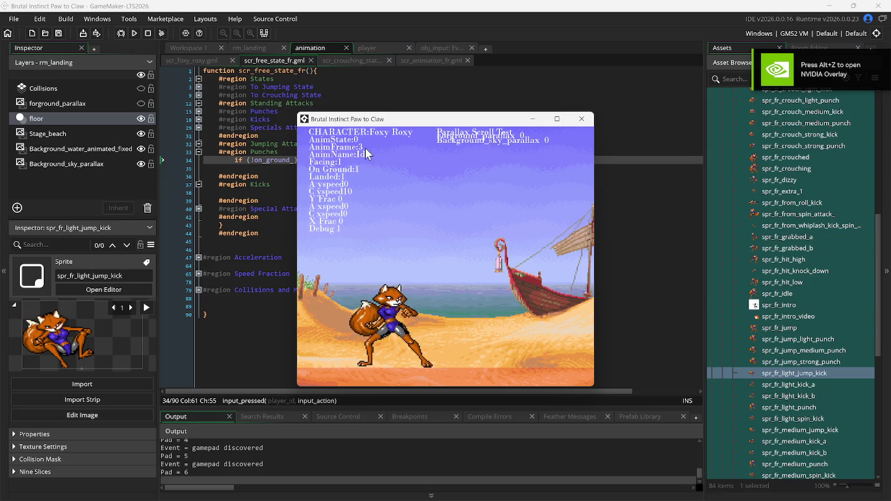
drag(380, 122, 489, 124)
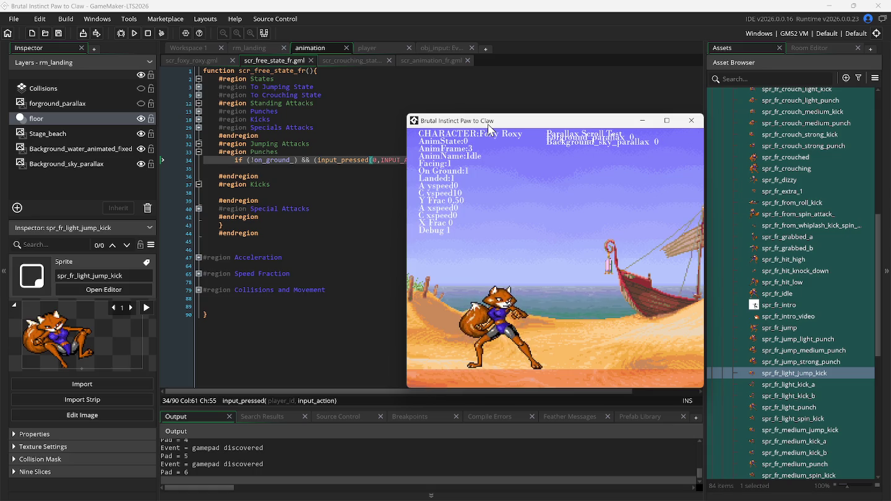
key(Up)
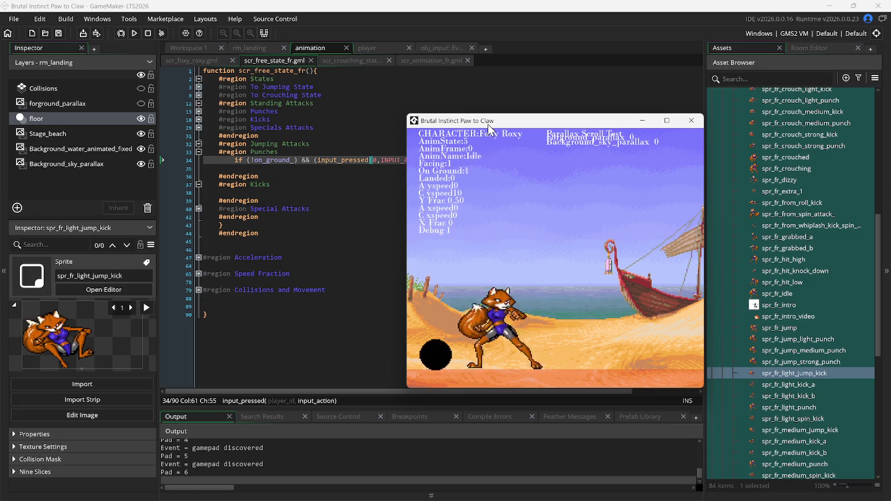
key(x)
key(Up)
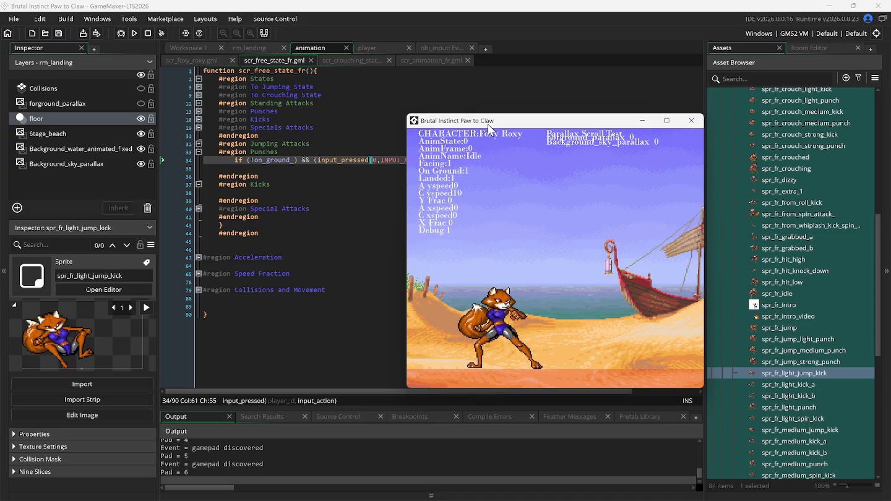
key(Up)
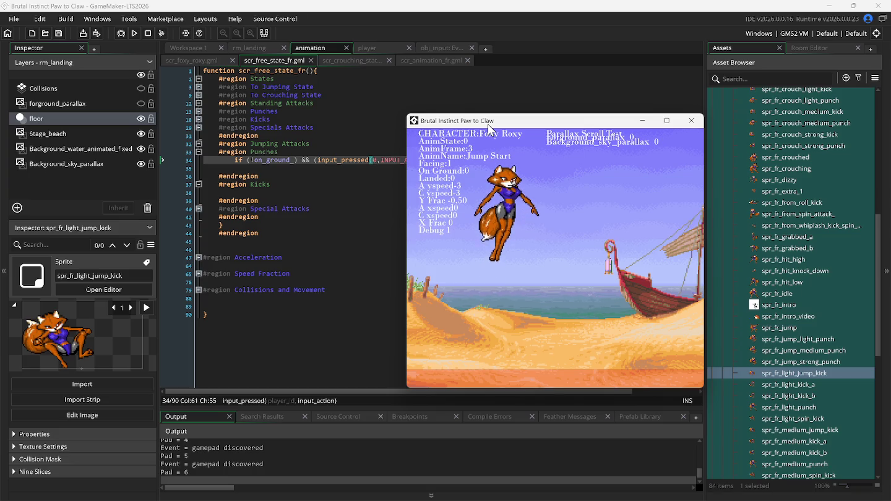
key(x)
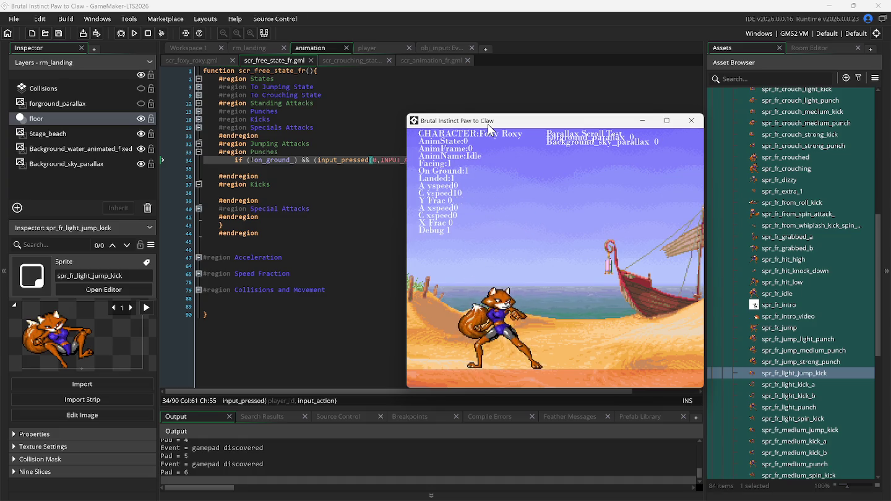
- Expand and fold the Collisions and Movement, Speed Fraction and Acceleration regions
click(382, 185)
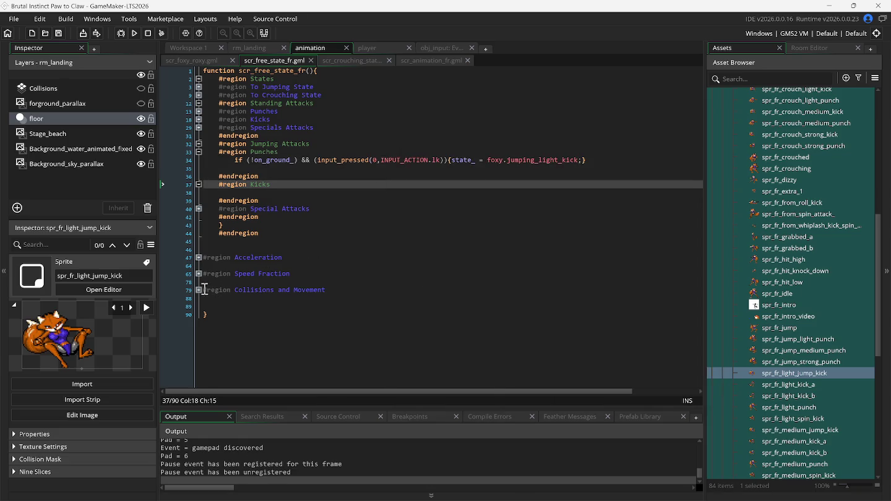
click(199, 290)
click(200, 289)
click(199, 274)
click(200, 274)
click(198, 258)
click(198, 258)
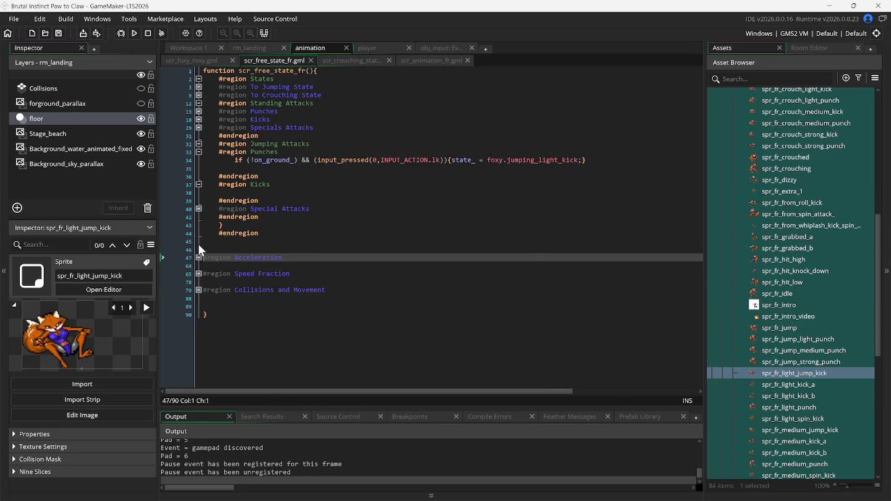
- Fold the Special Attacks and empty Kicks regions, review the animation script, then return to scr_free_state_fr
click(200, 211)
click(200, 210)
click(200, 210)
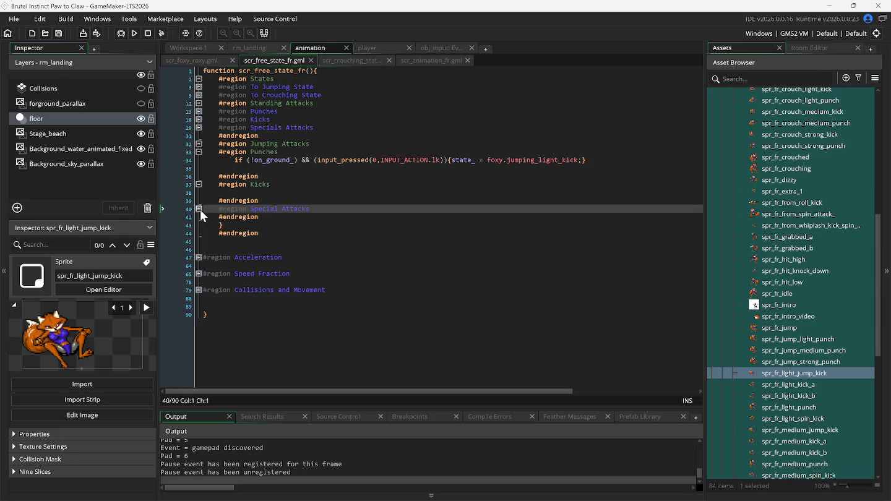
click(198, 184)
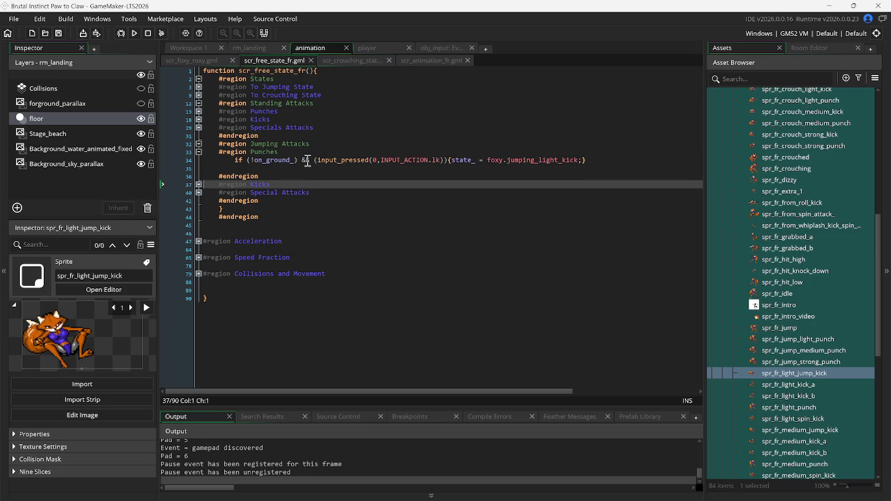
click(432, 62)
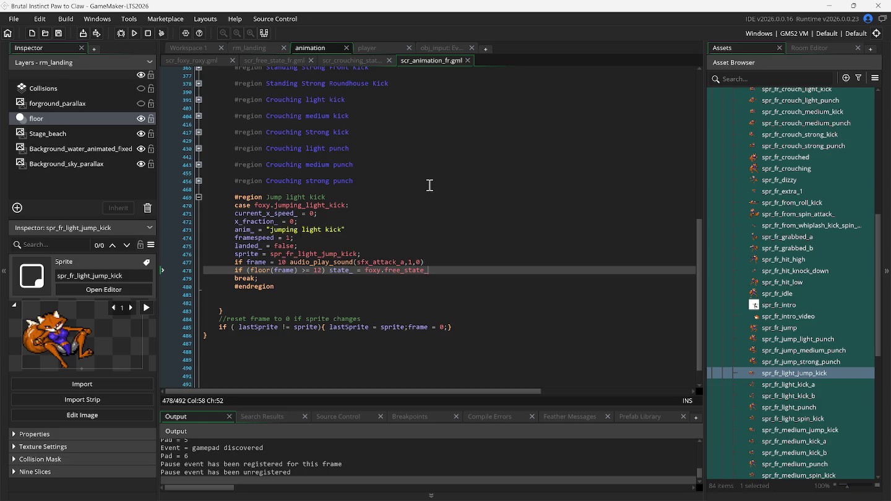
click(281, 59)
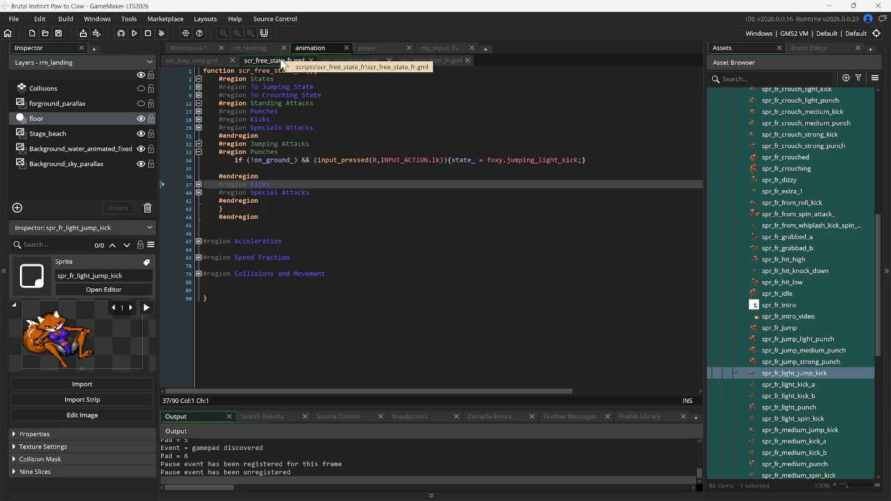
- Replace on_ground_ with landed_ in line 34's condition, then save and run with F5
click(272, 160)
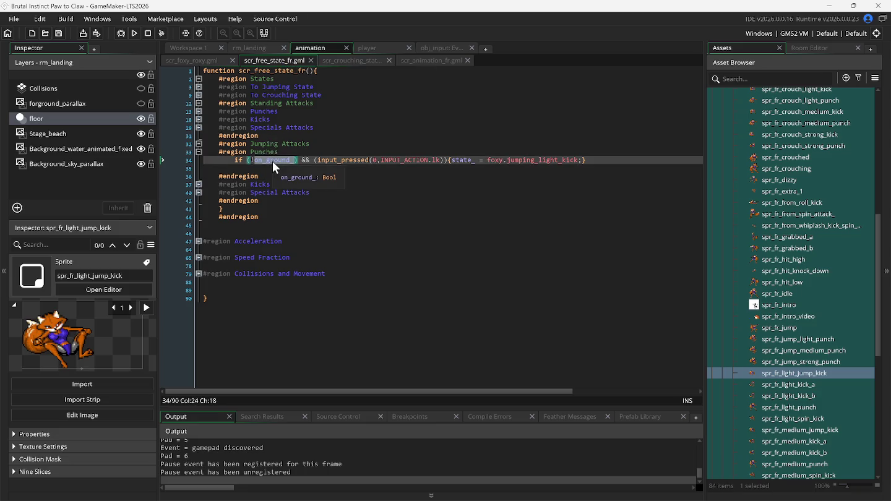
text(landed_)
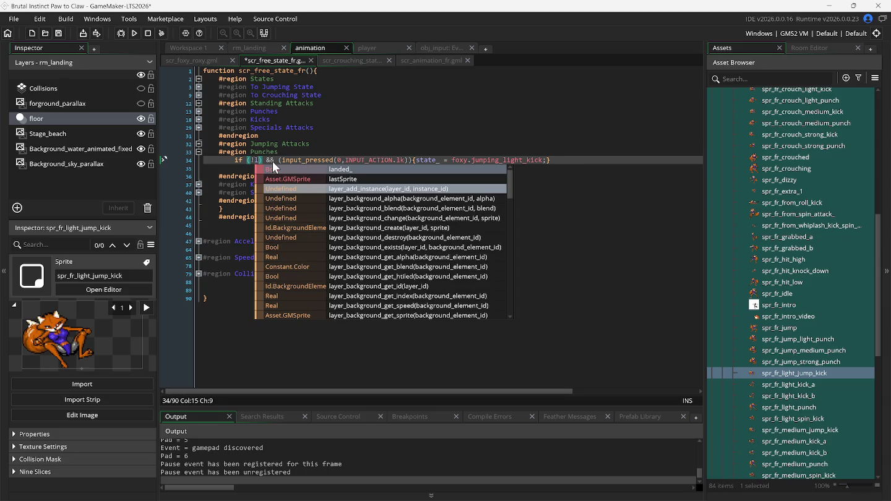
key(F5)
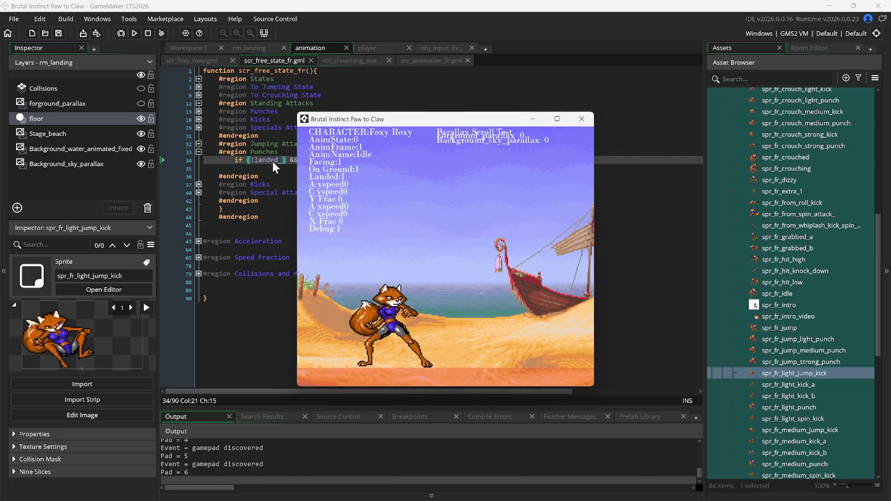
- Test Foxy's forward and backward jumps in-game, then go to the top of scr_animation_fr
key(space)
key(Left)
key(space)
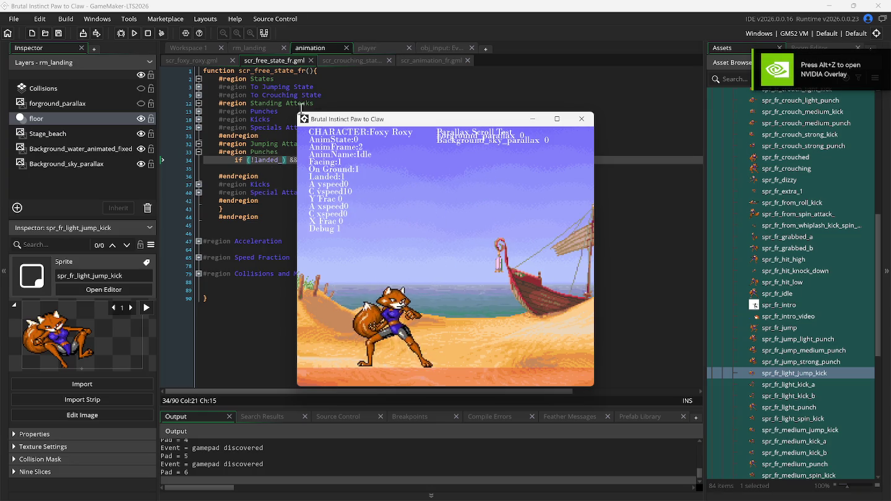
click(423, 59)
scroll(309, 179, up, 6)
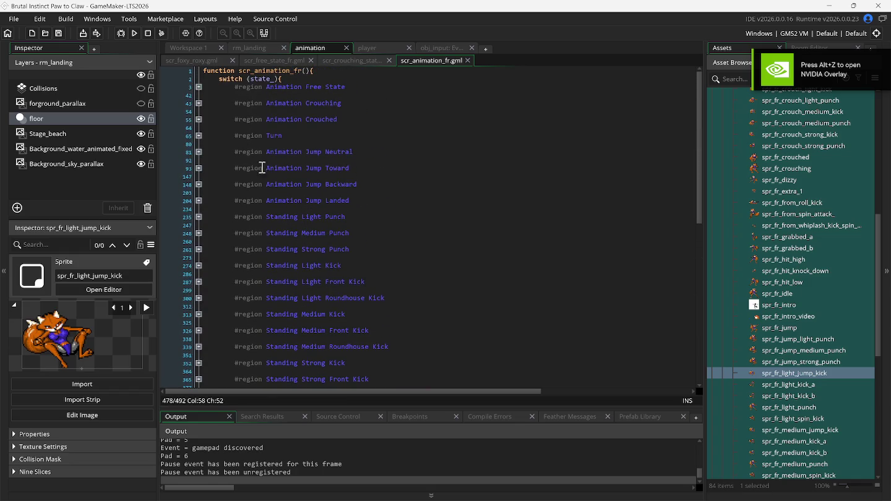
- Expand, review and fold the Animation Free State region
click(199, 86)
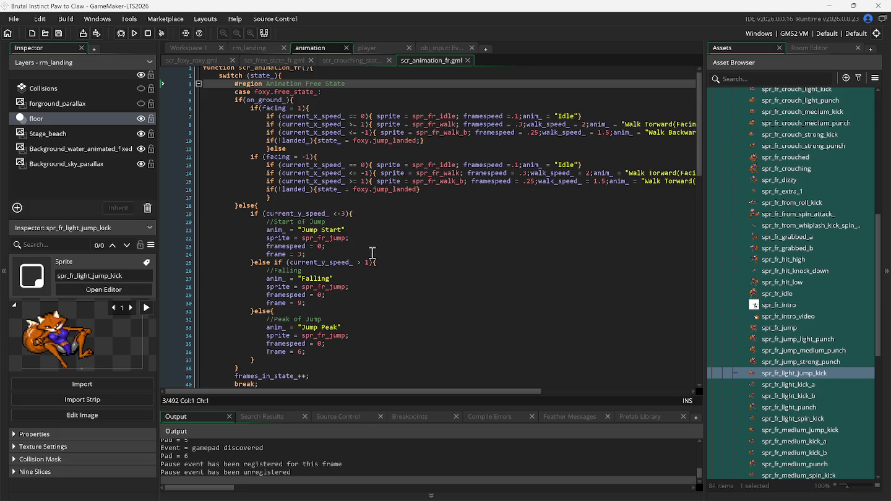
scroll(373, 254, down, 1)
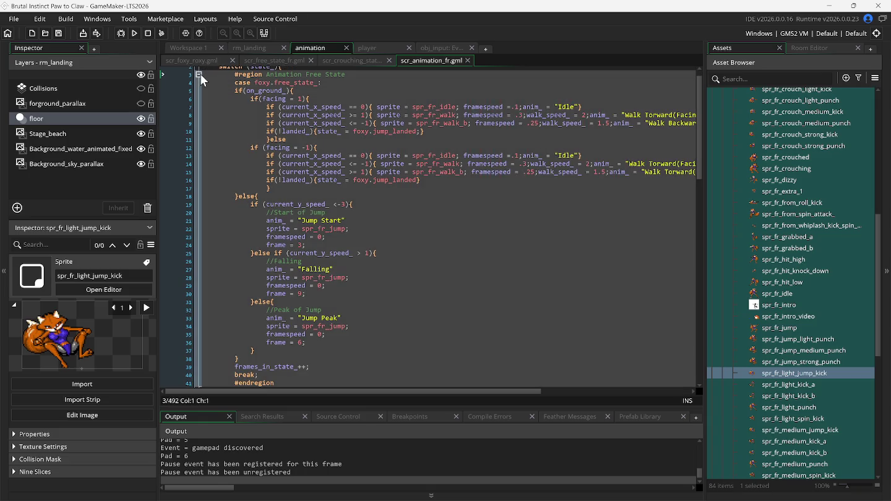
click(199, 75)
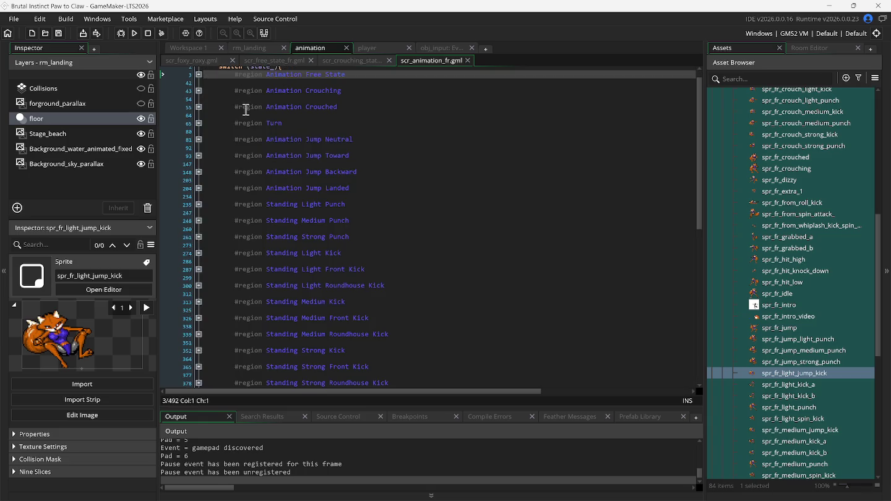
click(278, 62)
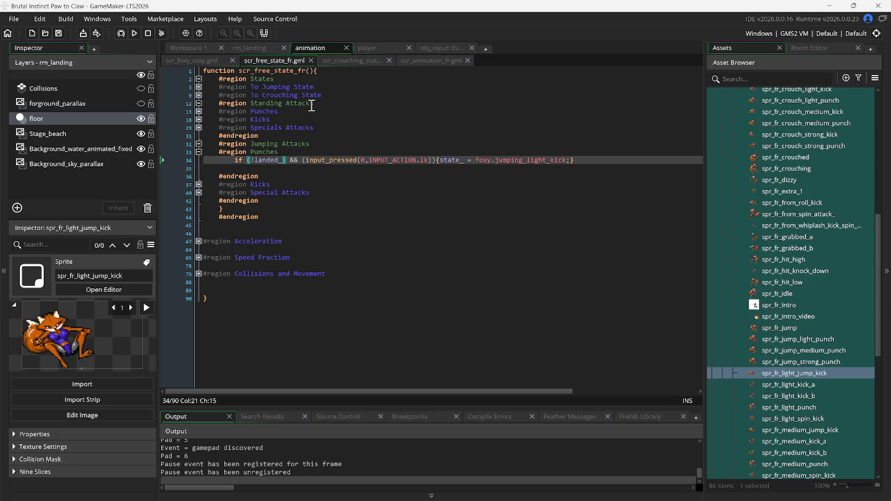
- Expand and review Animation Jump Neutral, then go to line 34 of scr_free_state_fr
click(406, 60)
scroll(246, 250, down, 1)
scroll(246, 250, down, 1)
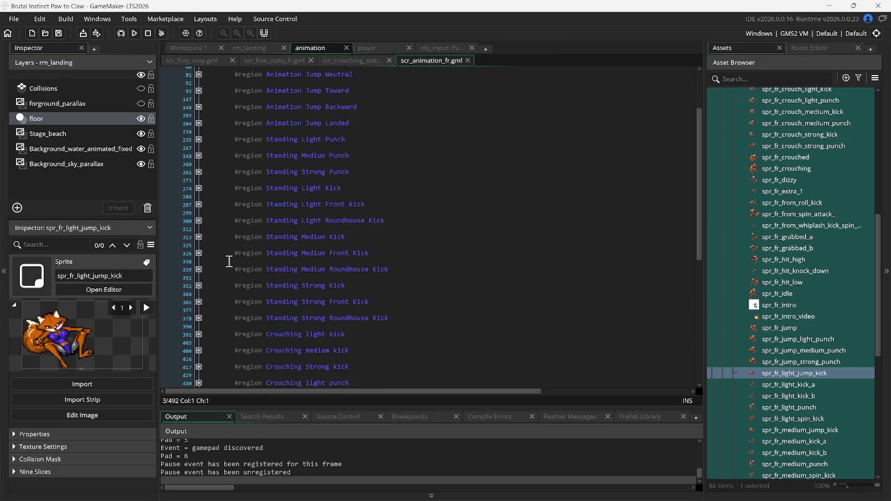
scroll(228, 184, up, 3)
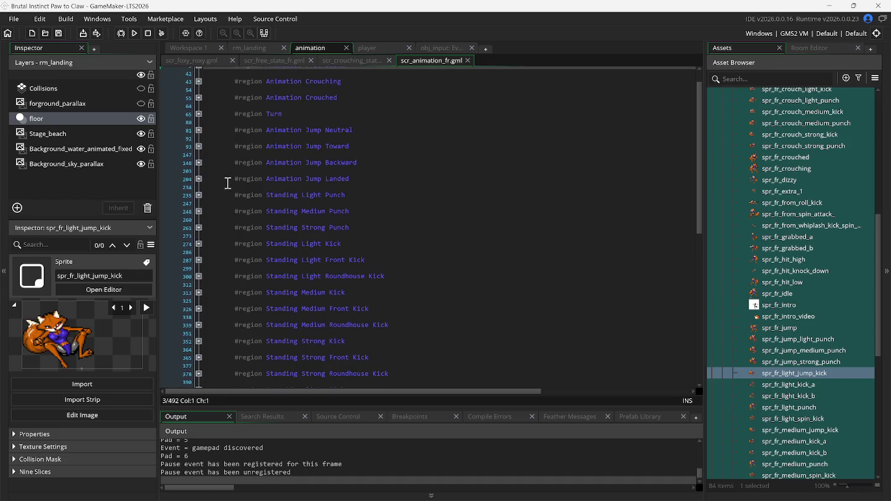
scroll(228, 183, up, 2)
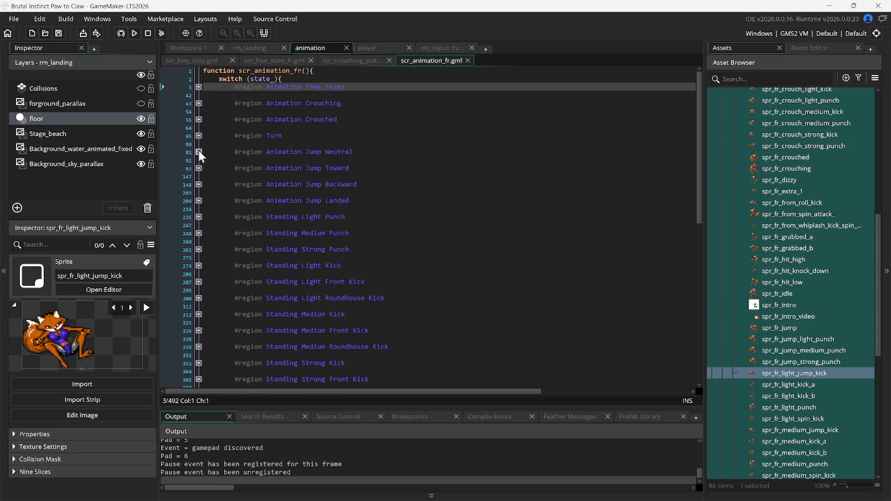
click(199, 151)
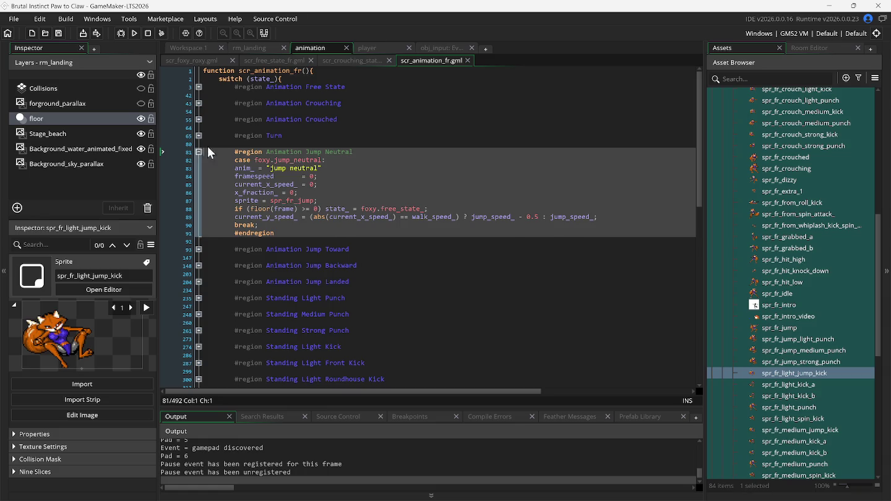
click(258, 62)
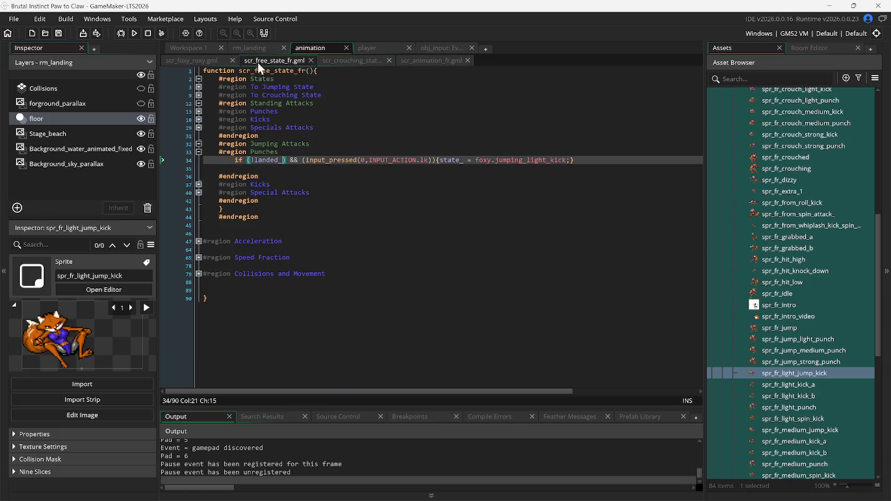
click(208, 159)
- Comment out line 34 and paste the light kick check after sprite = spr_fr_jump; in Jump Neutral
text(//)
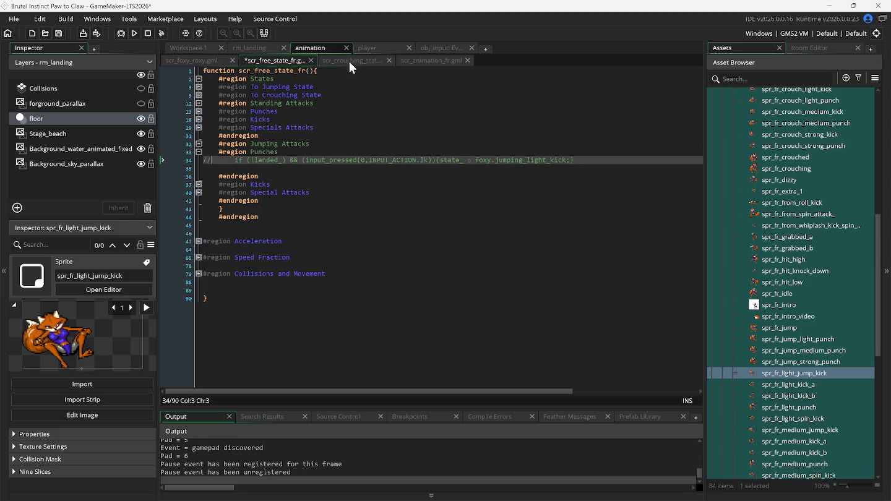
click(405, 60)
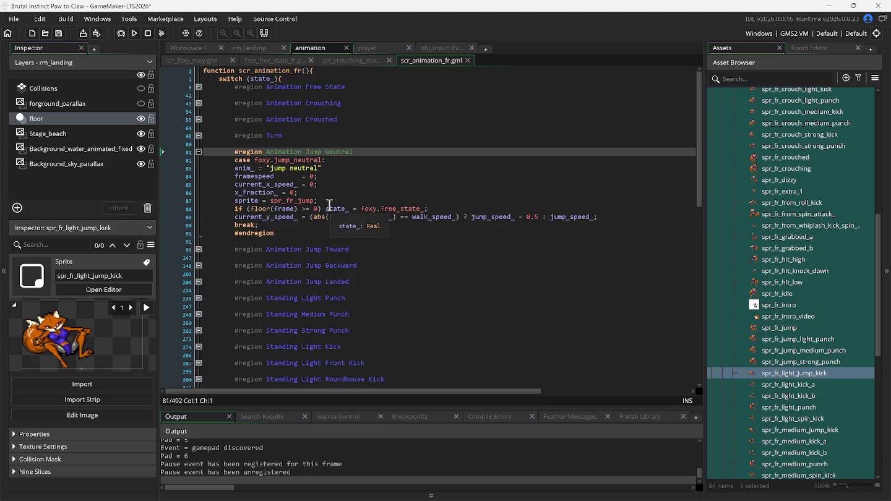
click(328, 203)
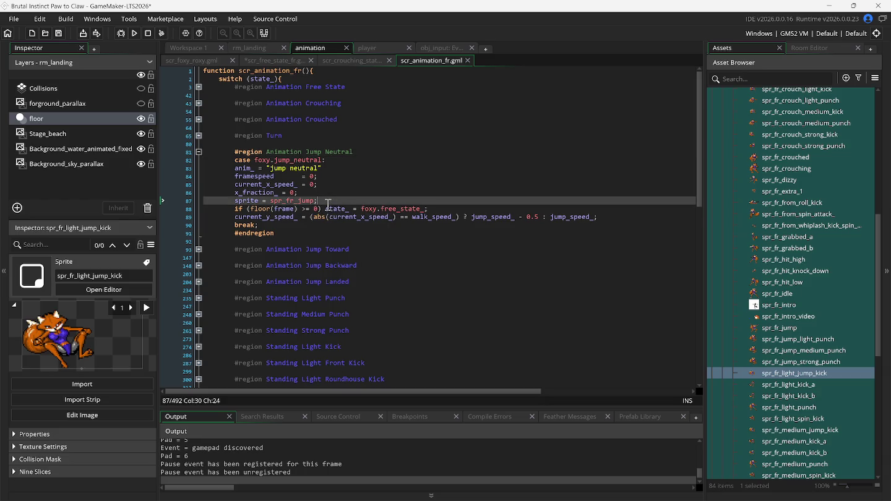
key(Return)
text(if (!landed_) && (input_pressed(0,INPUT_ACTION.lk)){state_ = foxy.jumping_light_kick;})
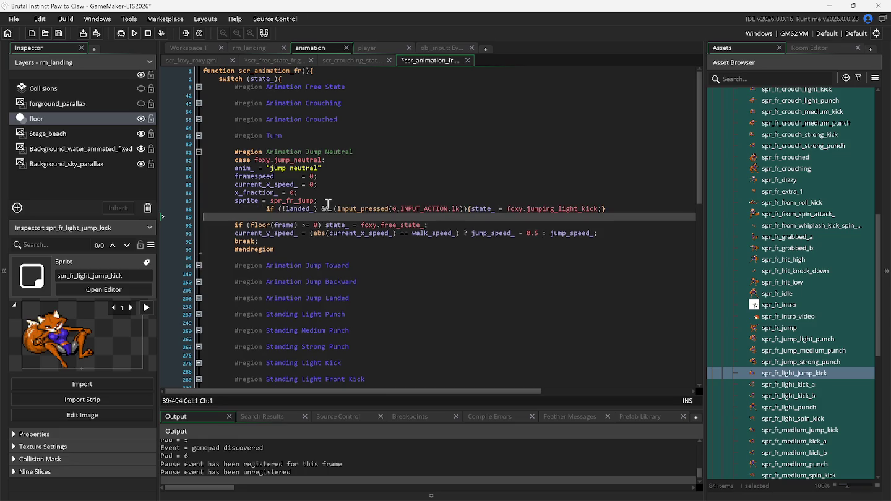
- Remove the extra indent and the !landed_ && check from pasted line 88, then run the game
click(232, 208)
key(Delete)
key(Delete)
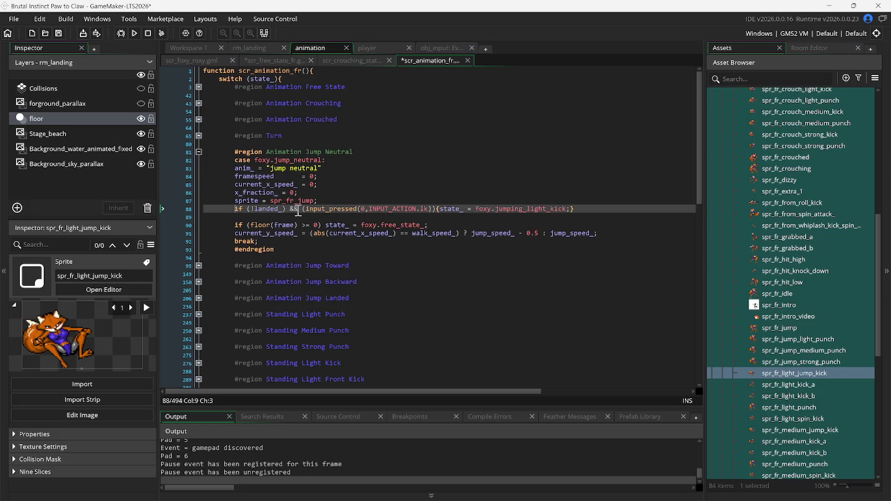
click(299, 209)
drag(298, 209, 252, 212)
key(BackSpace)
key(BackSpace)
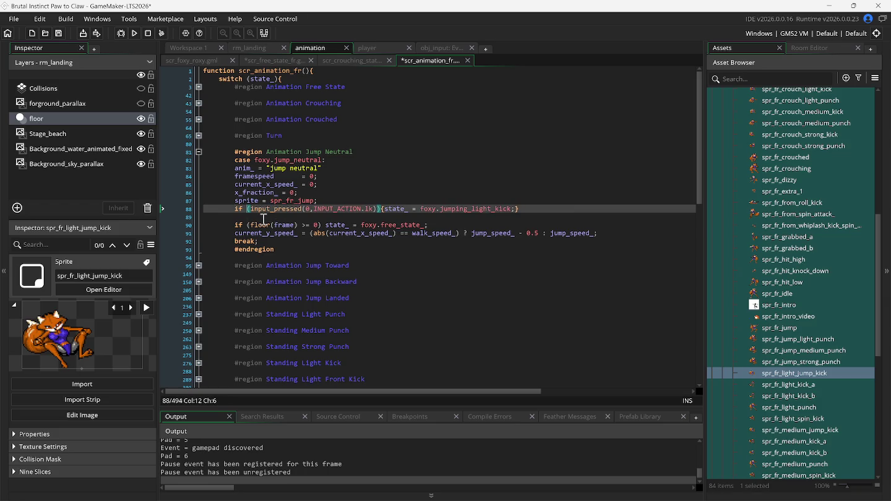
key(F5)
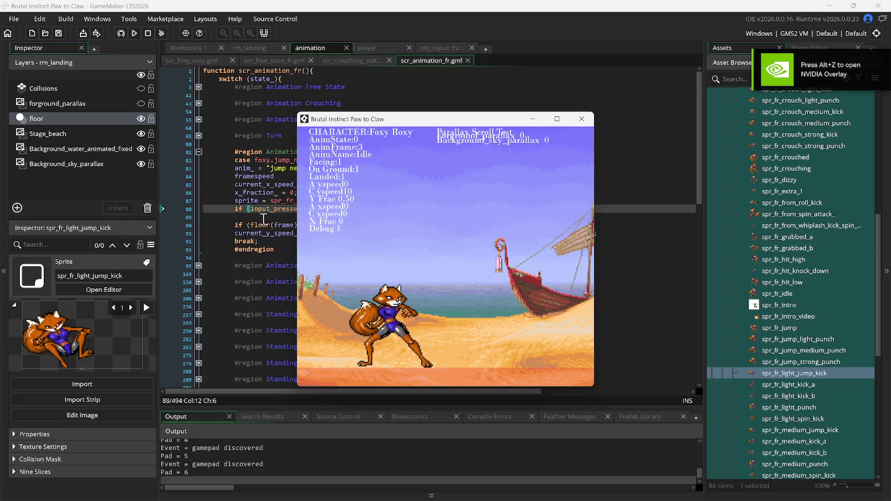
- Delete the leftover line in Jump Neutral, then return to the scr_free_state_fr.gml code
click(264, 220)
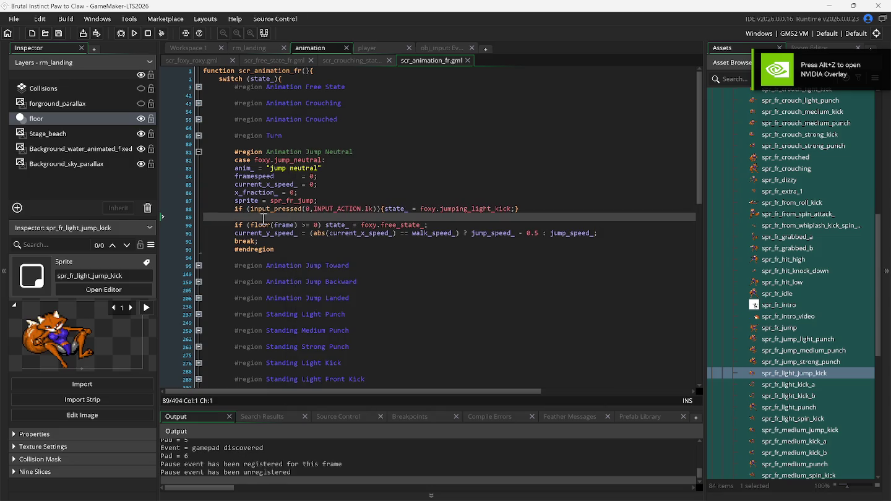
key(shift+Up)
key(BackSpace)
key(BackSpace)
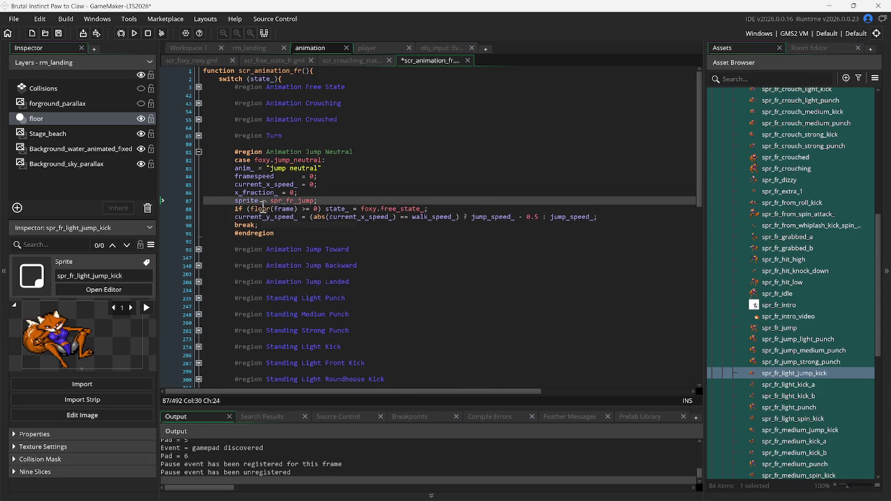
click(199, 151)
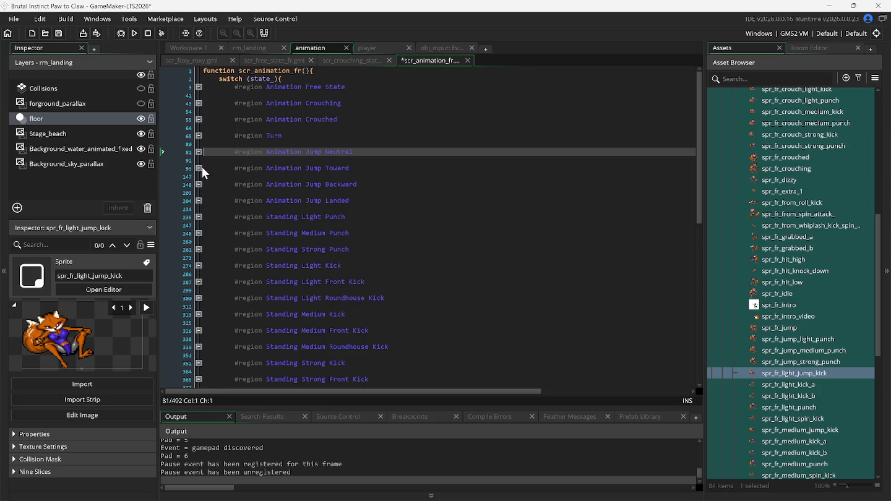
click(199, 153)
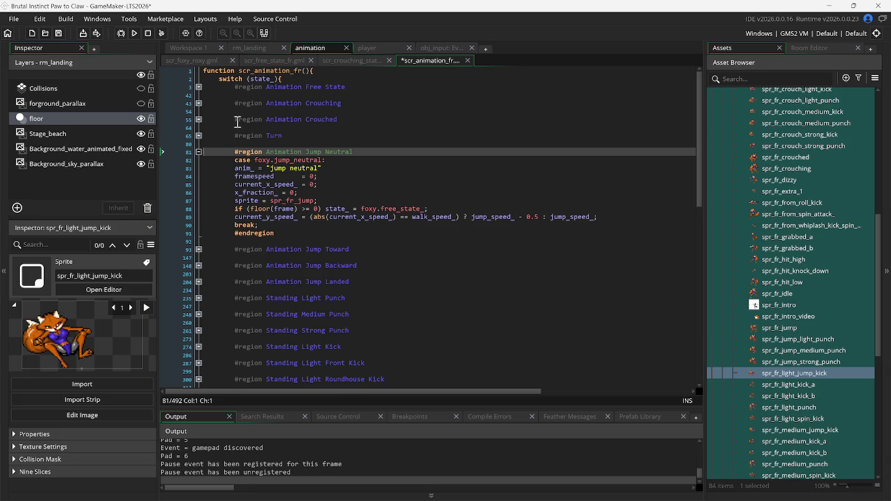
mouse_move(256, 75)
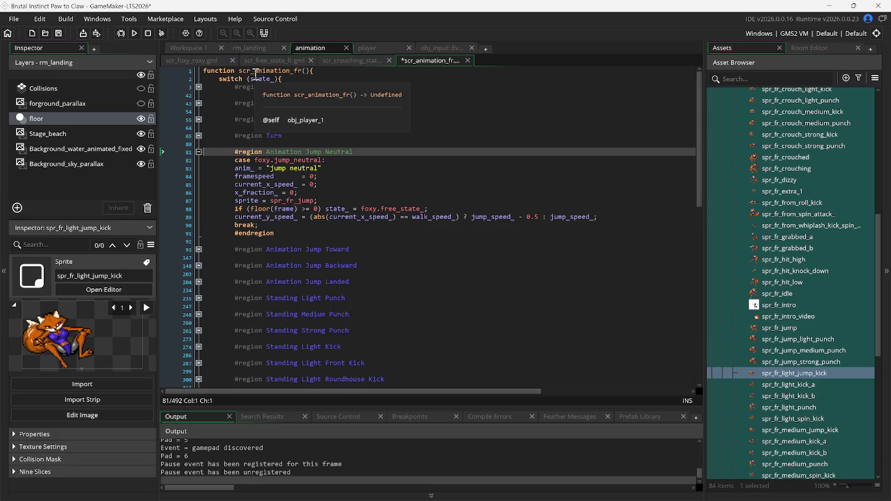
click(268, 60)
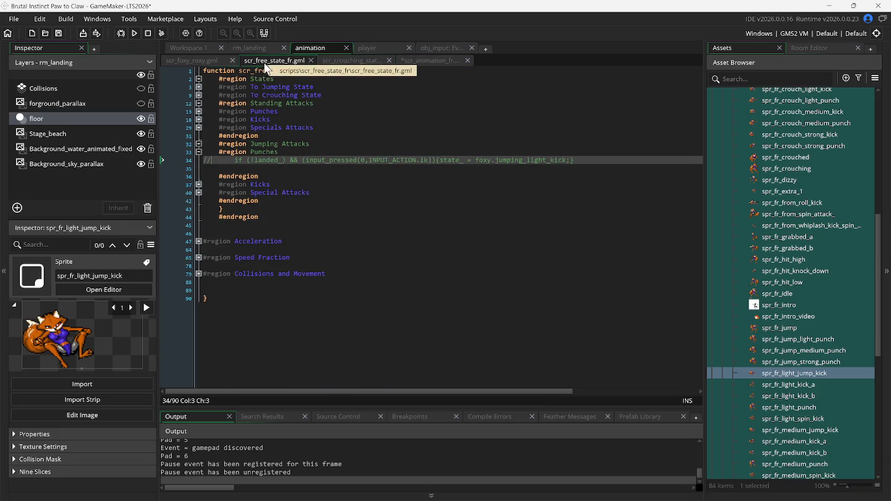
- Uncomment line 34, delete its (!landed_) && check, and run the game with F5
key(BackSpace)
key(BackSpace)
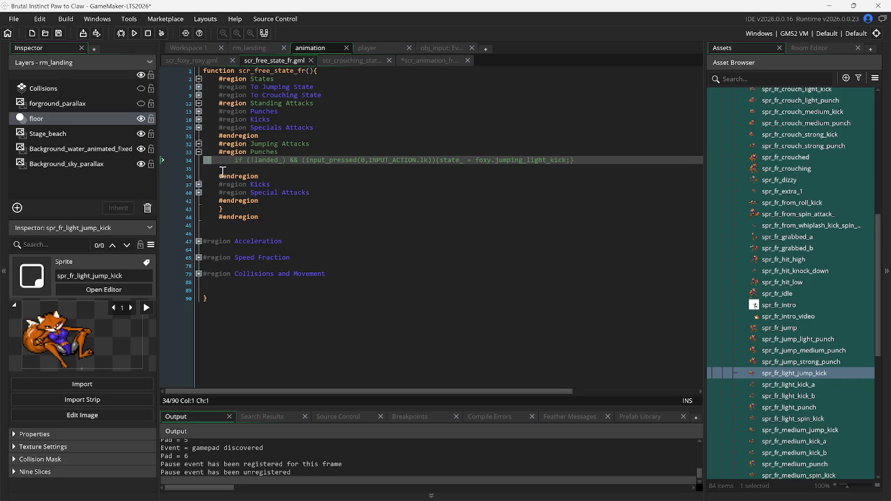
drag(248, 160, 298, 166)
key(Delete)
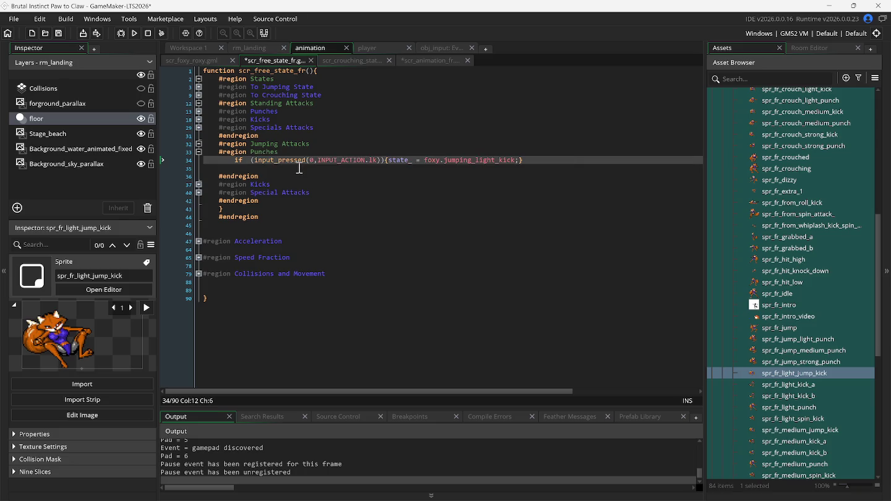
key(F5)
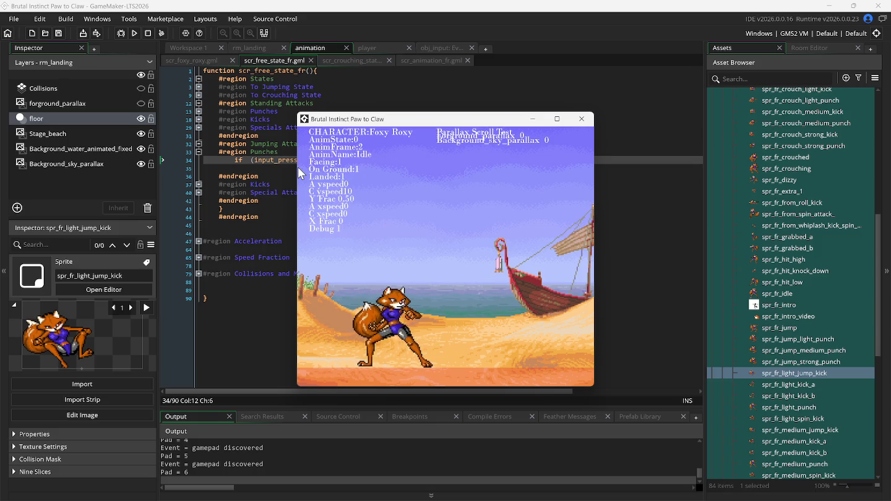
- Bring the code editor over the game and place the caret after if on line 34
click(231, 163)
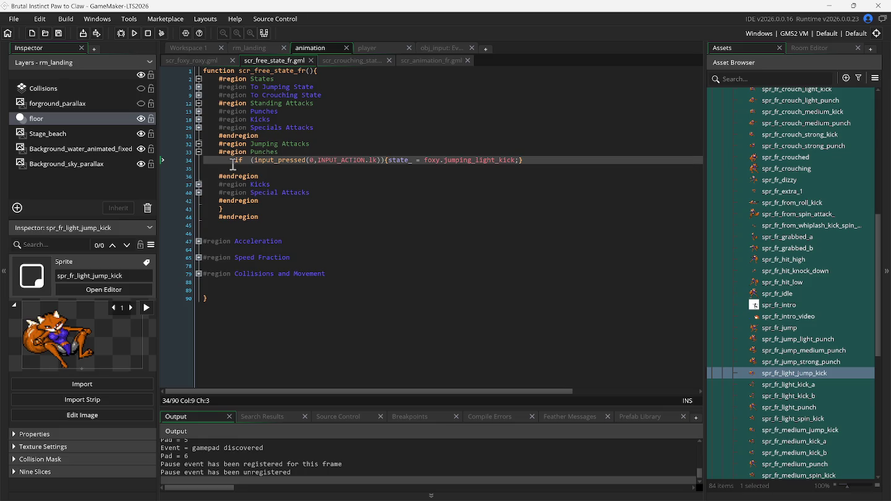
click(244, 164)
- Open the player's Step event and collapse the Variables, 8D Direction Update and 6B Button Update regions
click(370, 48)
click(248, 62)
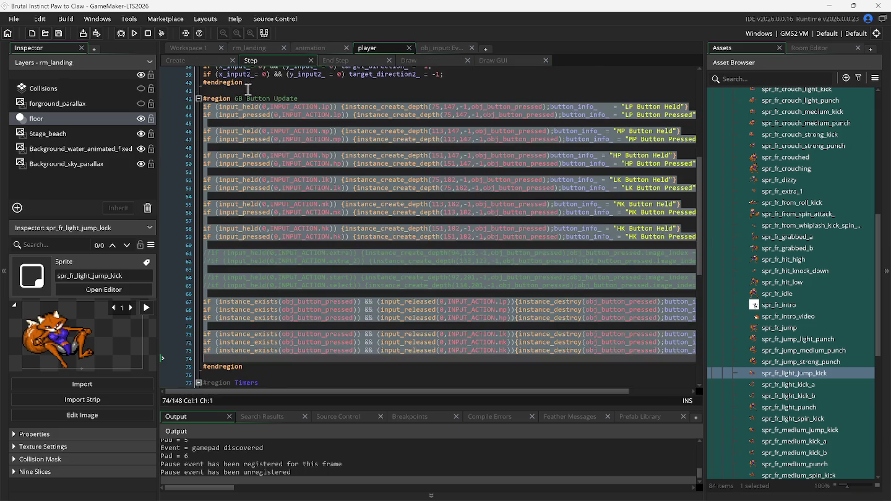
click(314, 82)
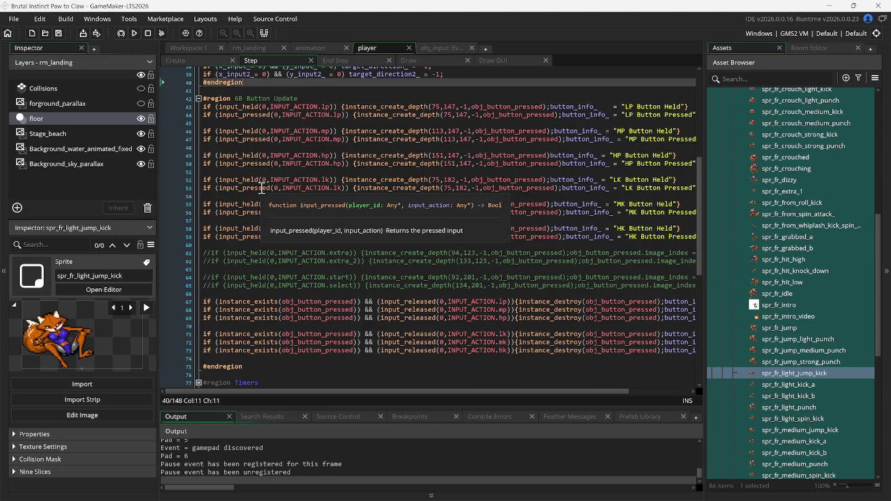
scroll(264, 198, up, 1)
scroll(264, 198, up, 8)
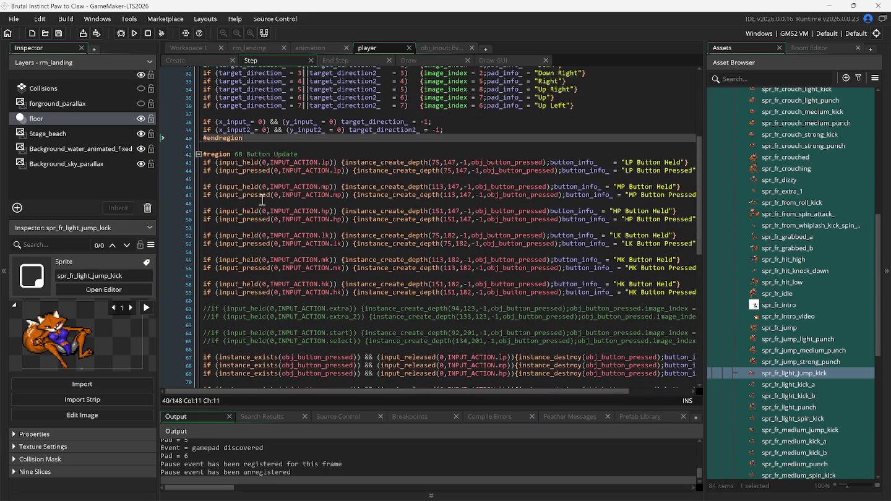
scroll(263, 200, up, 2)
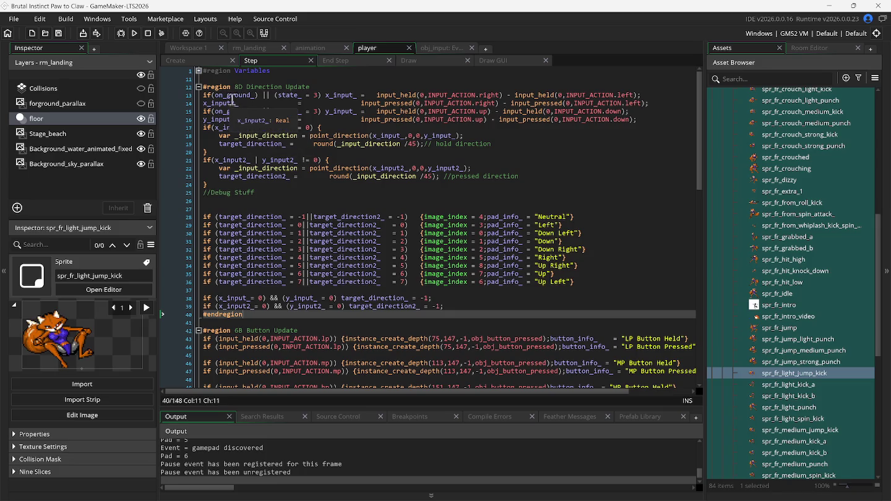
mouse_move(290, 99)
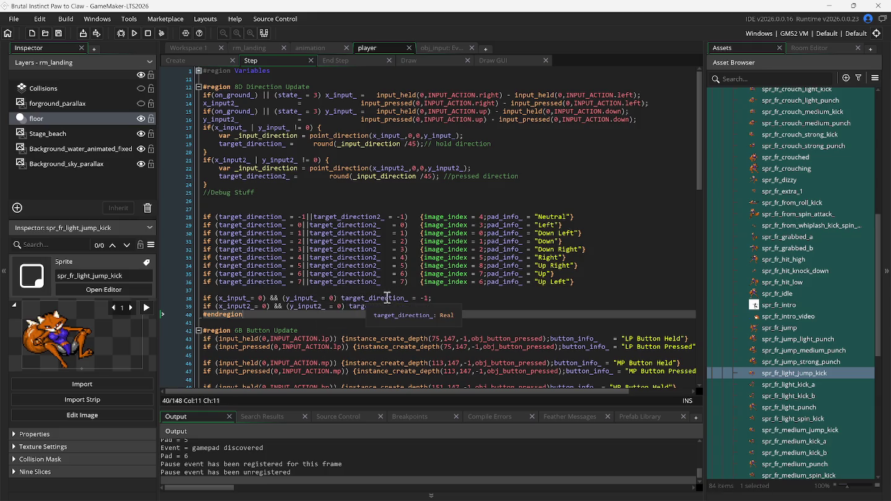
click(199, 71)
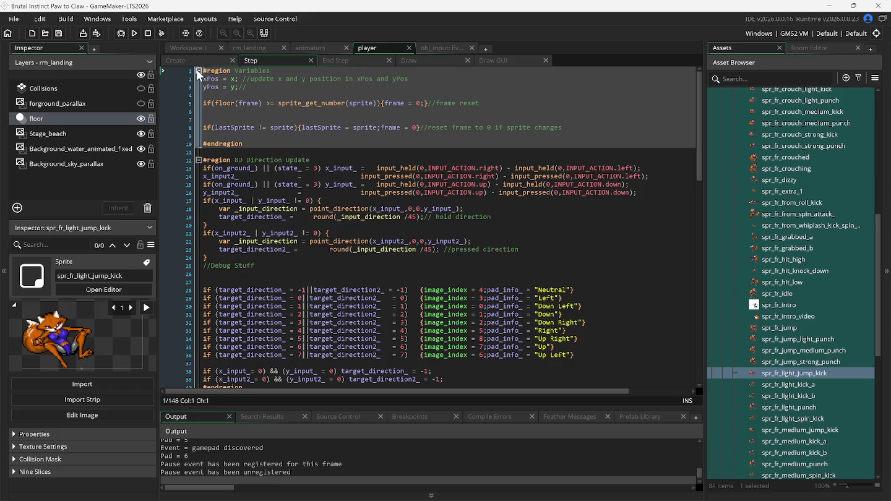
click(198, 71)
click(199, 87)
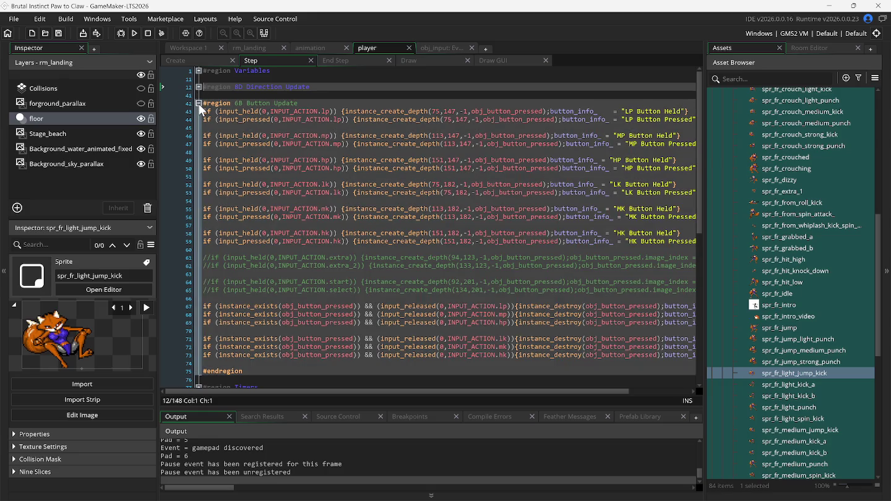
click(199, 104)
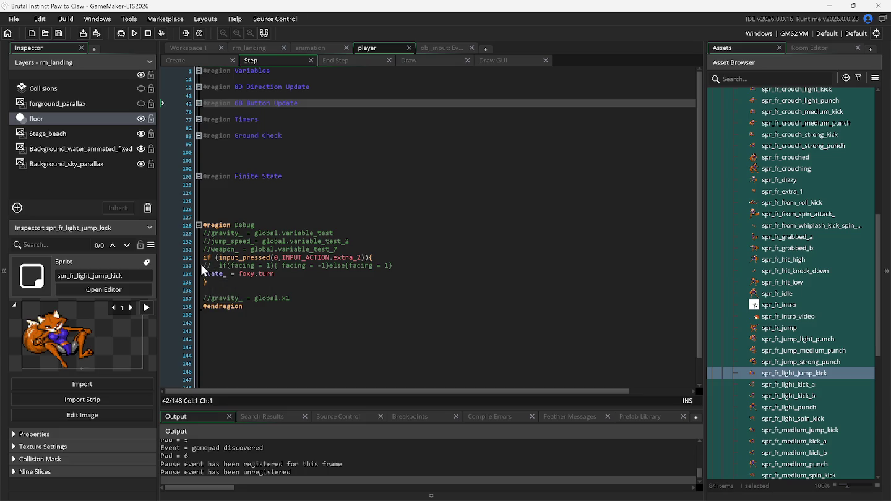
- Delete the commented facing flip and join the foxy.turn assignment and closing brace onto line 132
drag(204, 266, 423, 267)
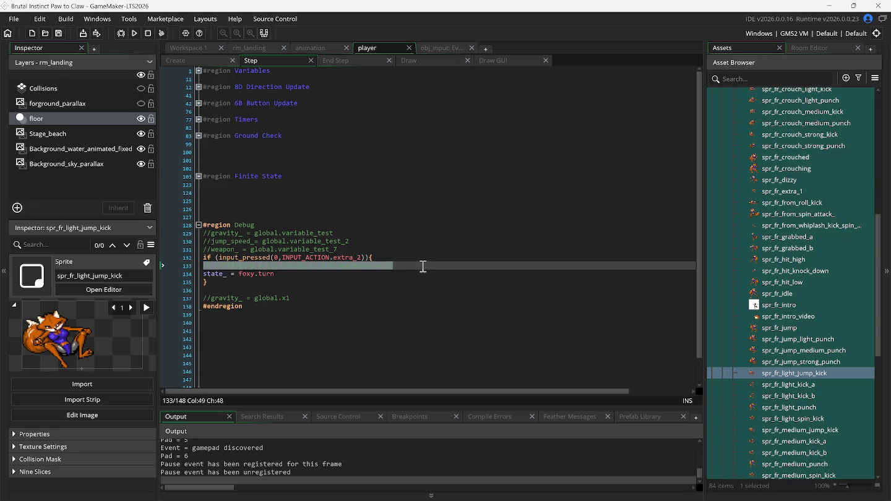
key(BackSpace)
key(BackSpace)
key(Delete)
key(Delete)
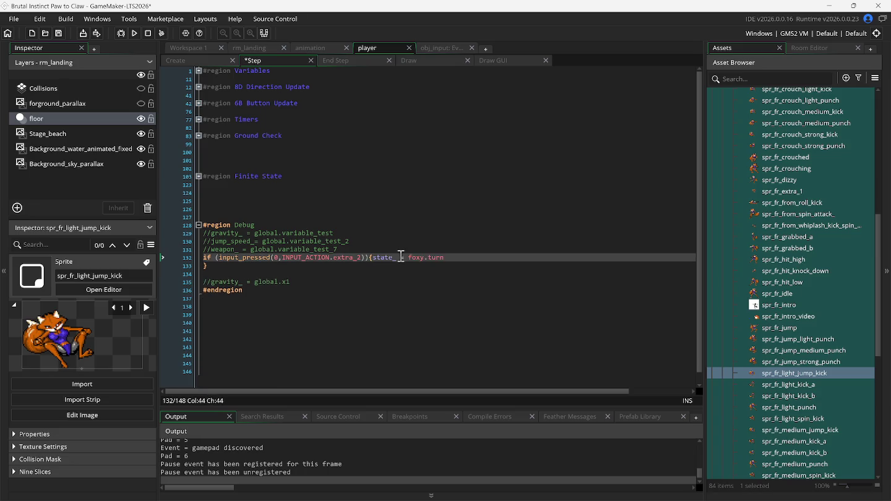
click(451, 260)
key(Delete)
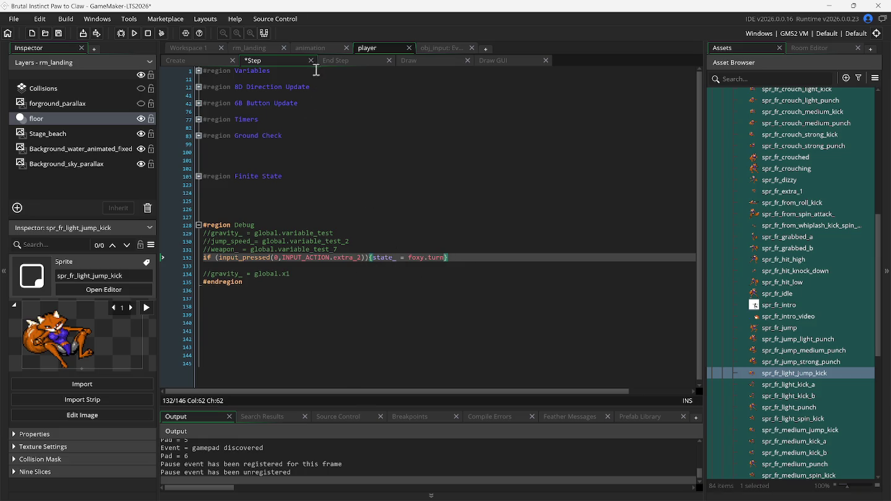
- Prefix line 34's light kick check with (on_ground_) && in scr_free_state_fr, then run the game
click(314, 47)
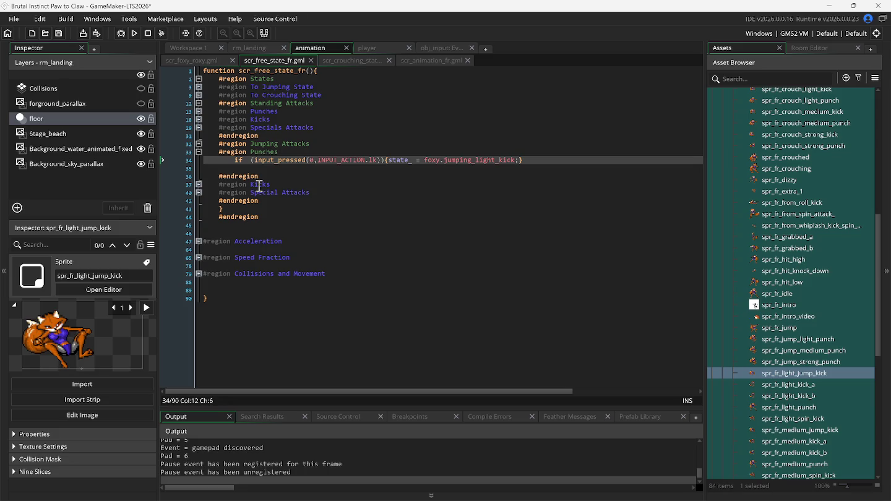
text(())
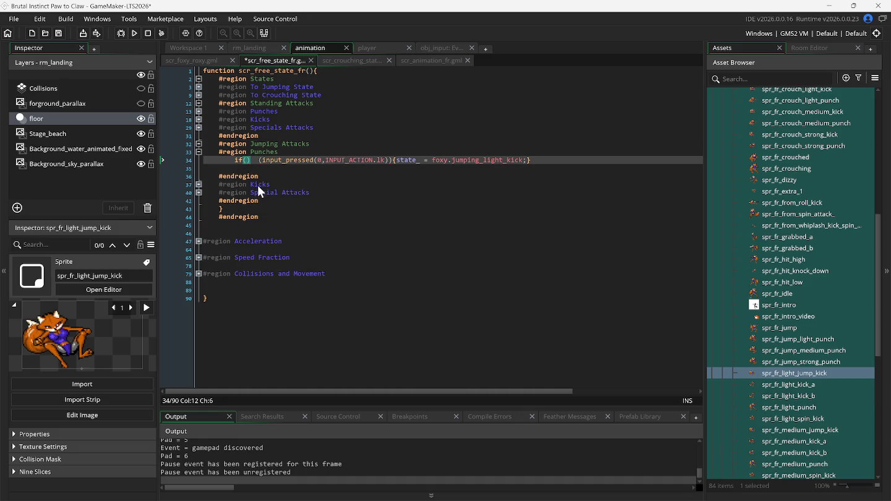
text(o)
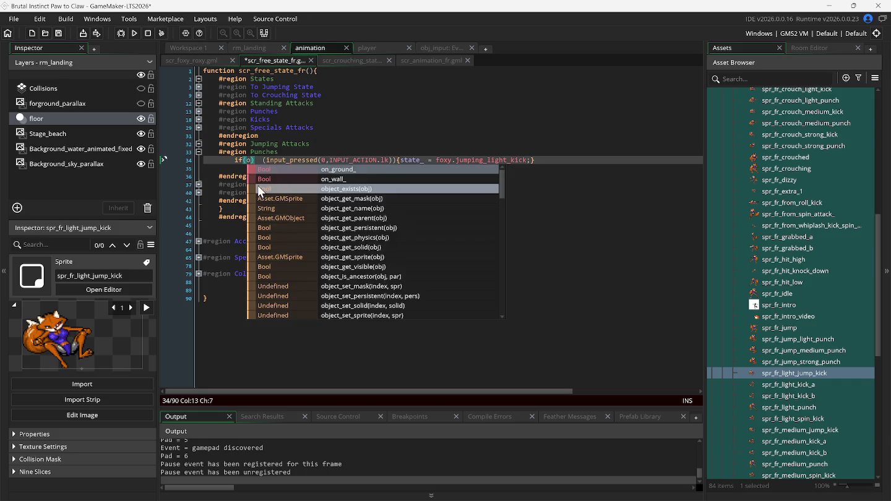
key(Return)
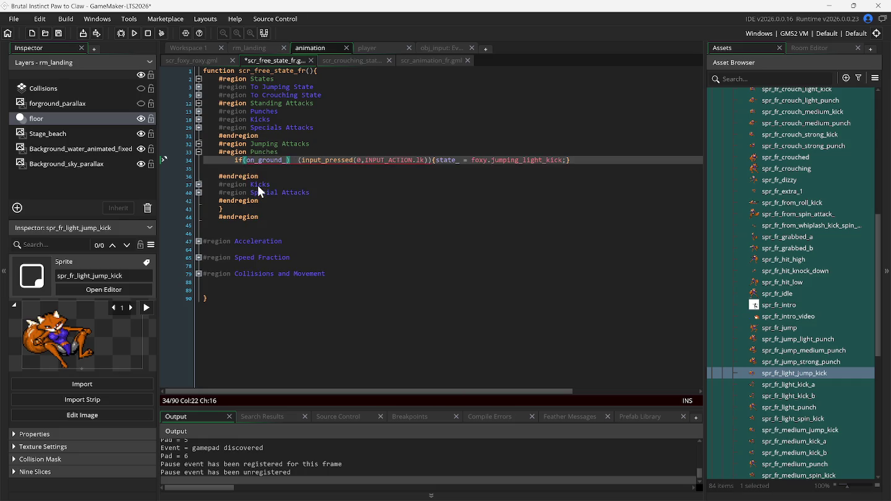
text())
text(&&)
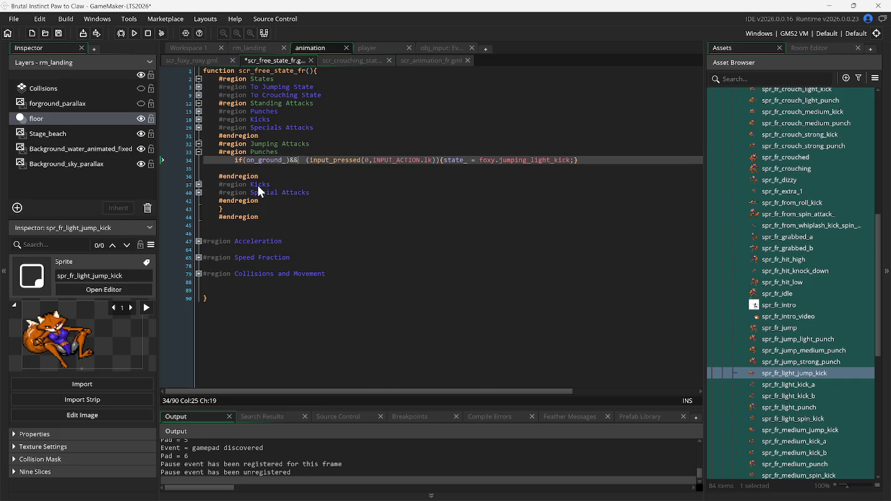
key(Delete)
key(Delete)
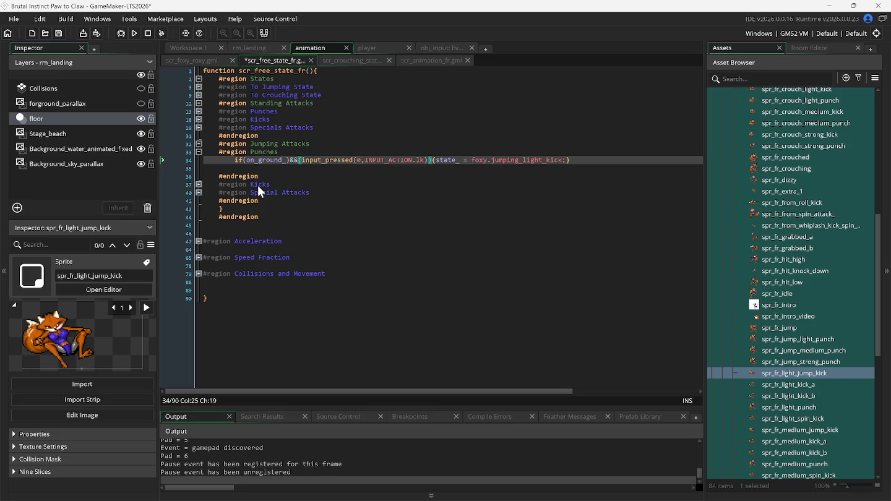
key(Left)
key(Left)
key(Left)
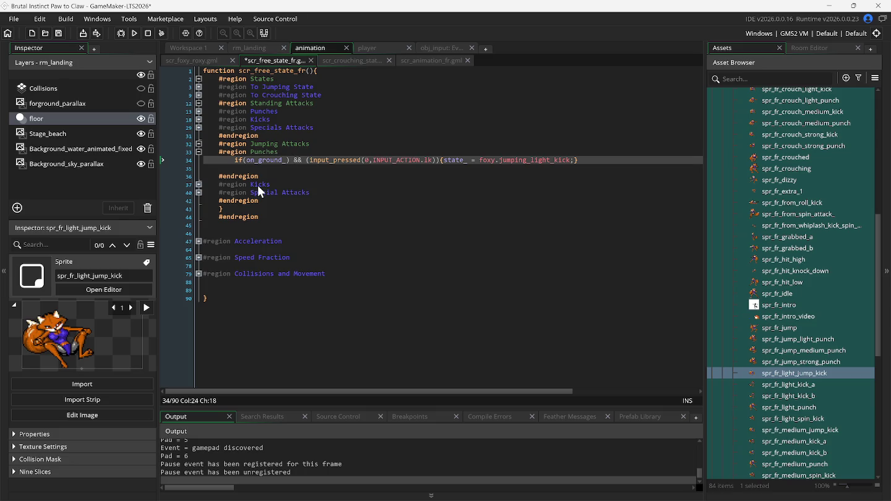
key(F5)
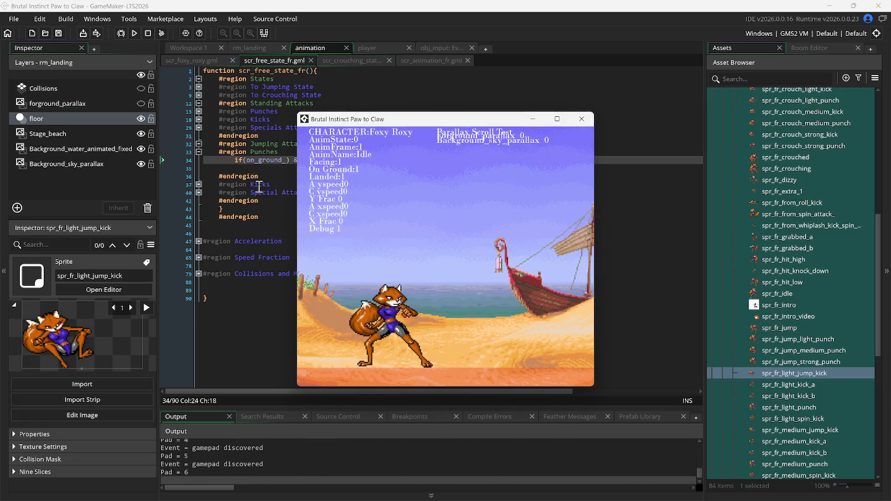
- Test a jump, then change the line 34 condition to !on_ground_ and rebuild the game
key(Up)
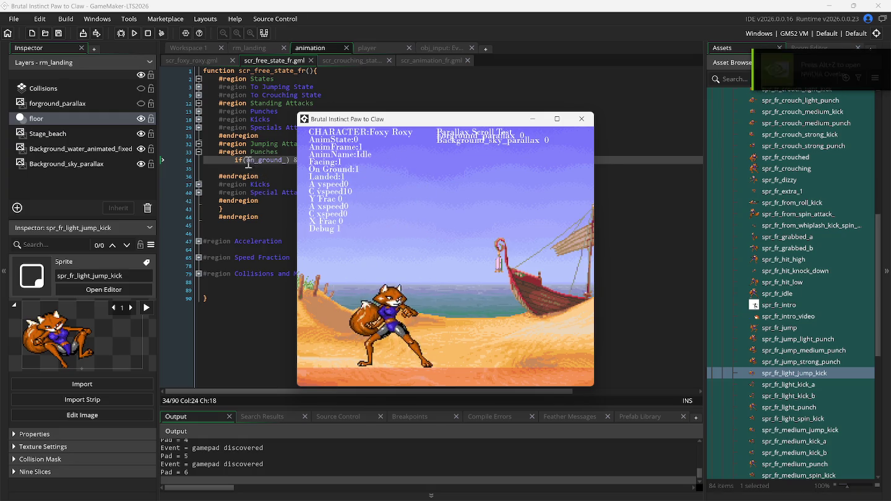
click(249, 162)
text(!)
key(F5)
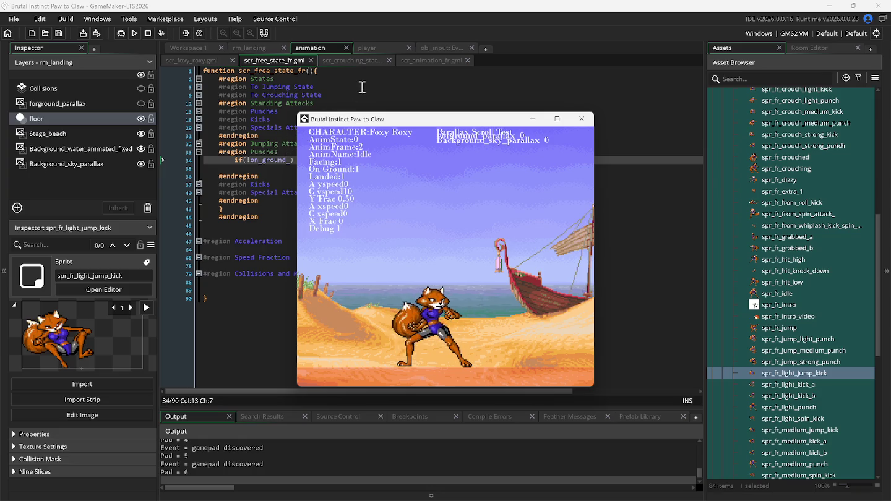
- Try crouching strong punches and a crouching strong kick, then standing light punches
key(Down)
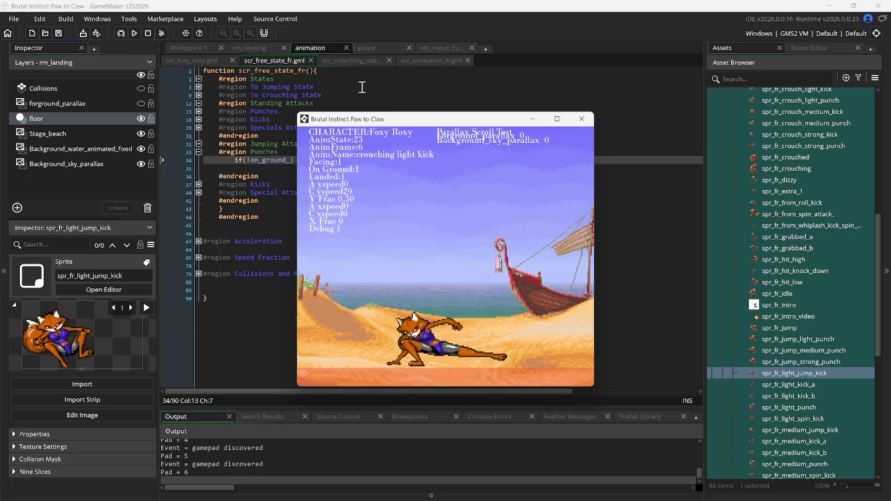
key(d)
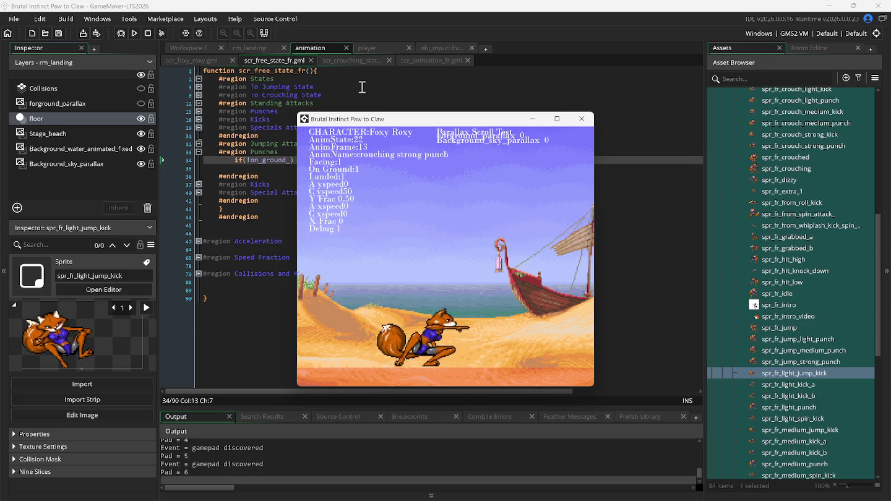
key(c)
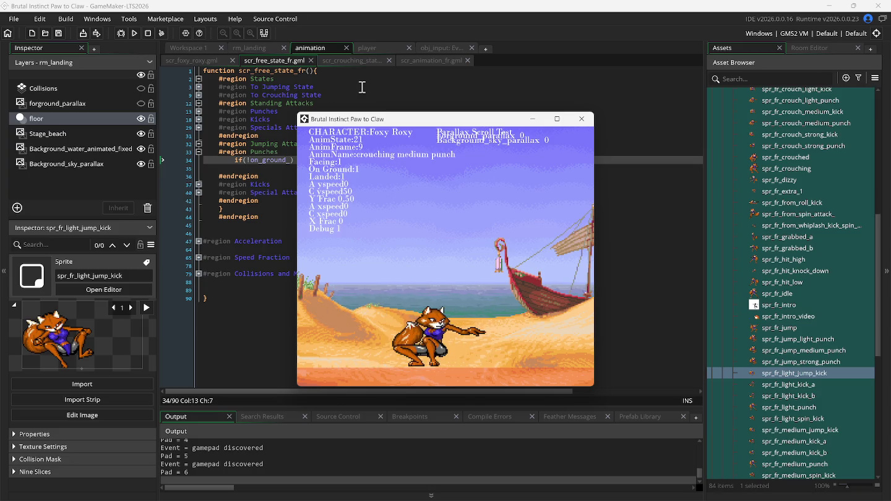
key(d)
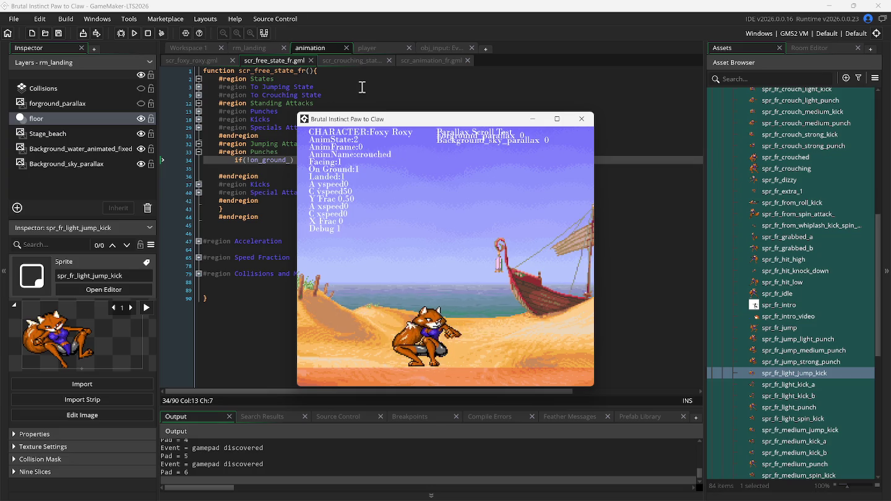
key(d)
key(a)
key(a)
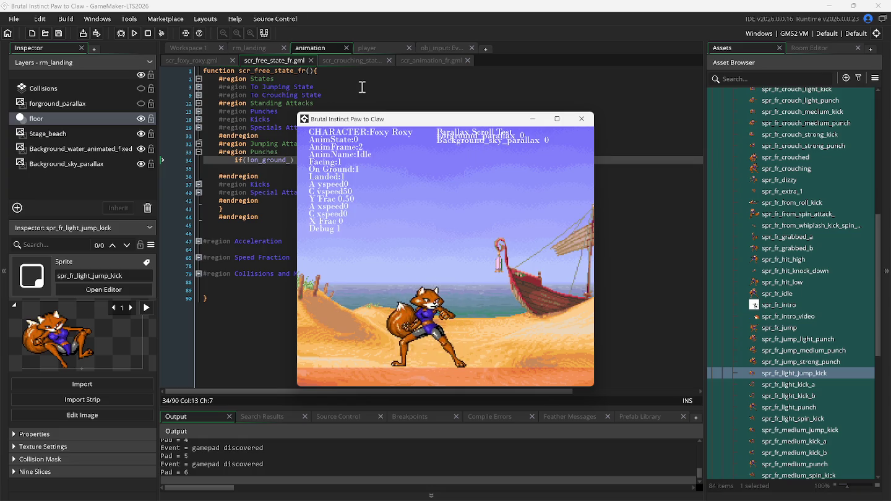
- Test neutral, forward and backward jumps, checking Foxy Roxy lands idle
key(Up)
key(Up)
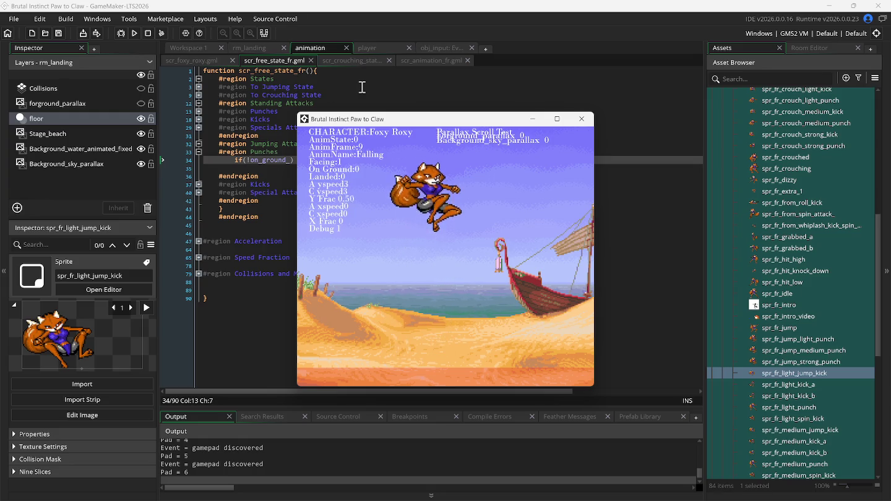
key(Up)
key(Right)
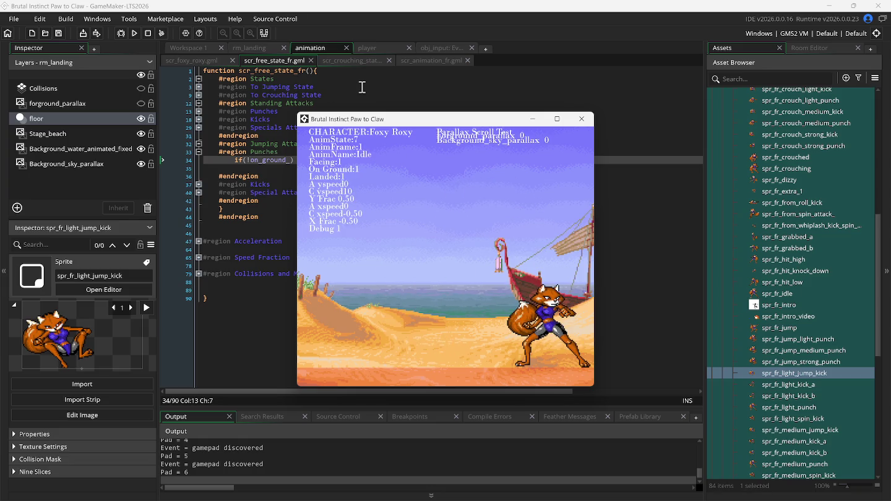
key(Up)
key(Up)
key(Up)
key(Left)
key(Up)
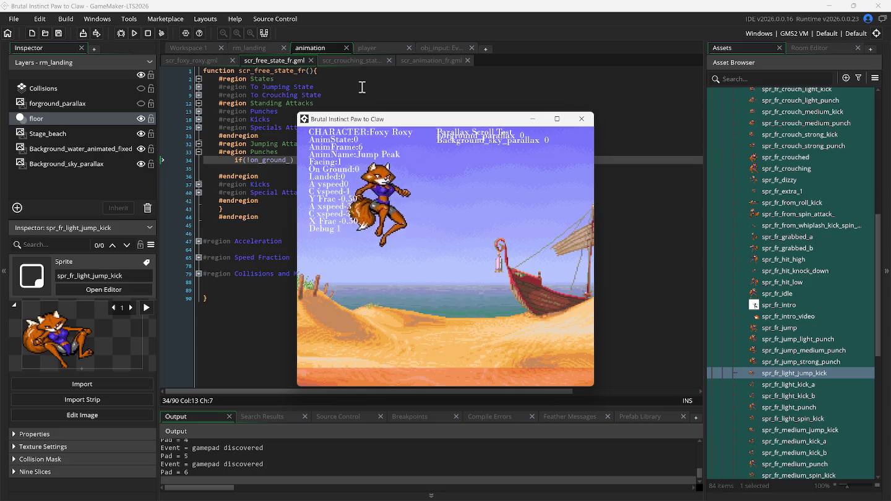
key(Up)
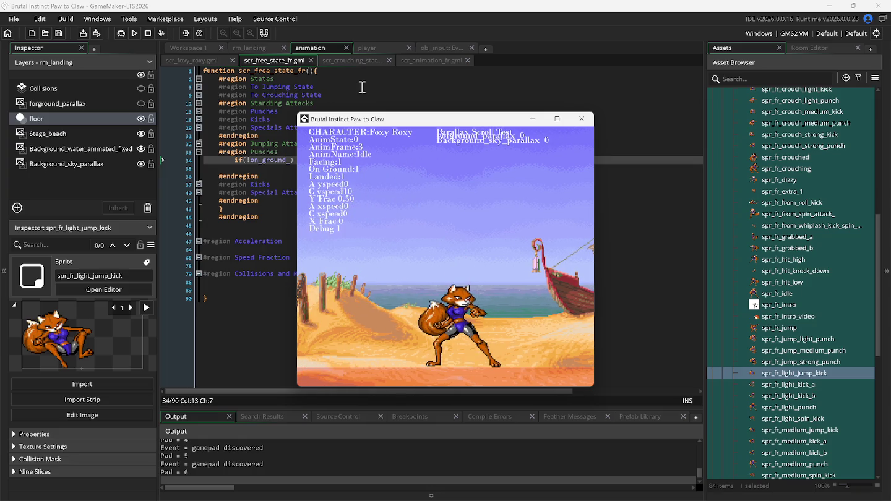
key(Up)
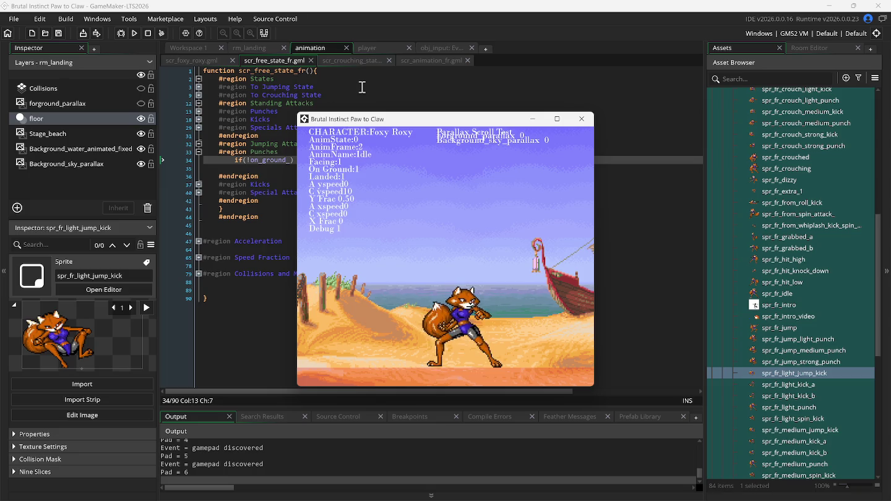
key(Up)
key(Up)
key(Up)
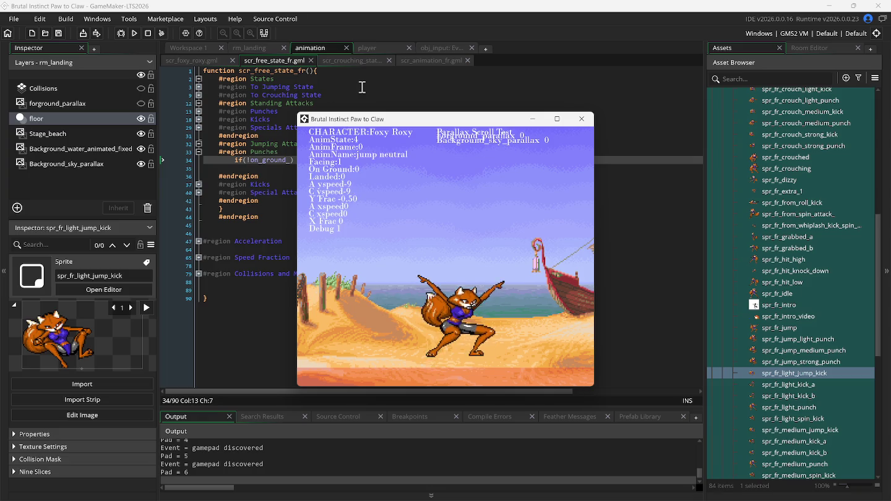
key(Up)
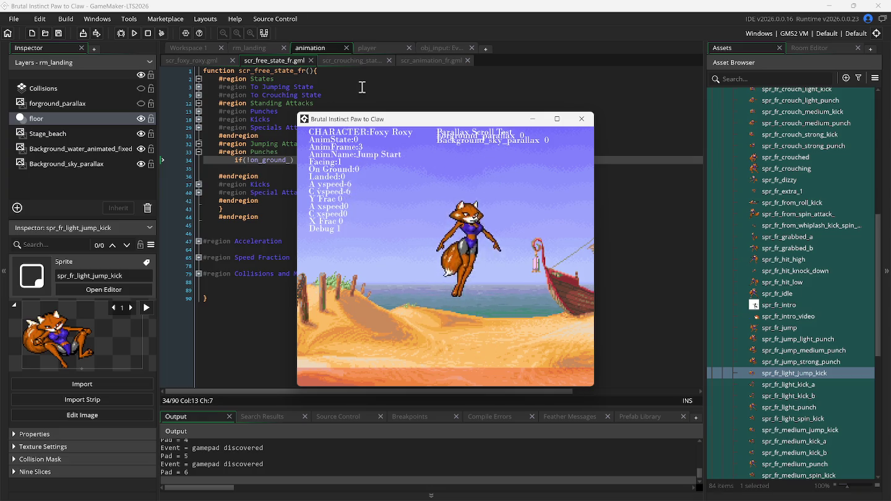
key(Up)
key(Right)
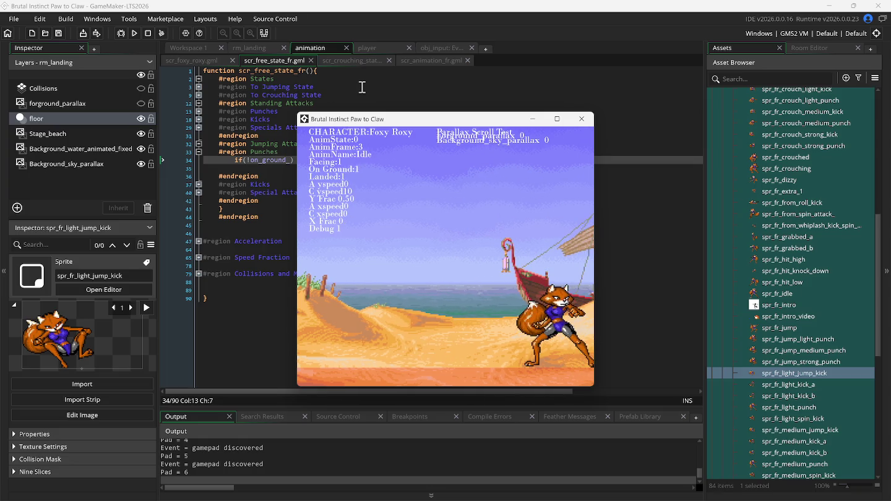
- Walk left and right across the stage, jumping toward and away from the edges
key(Left)
key(Up)
key(Up)
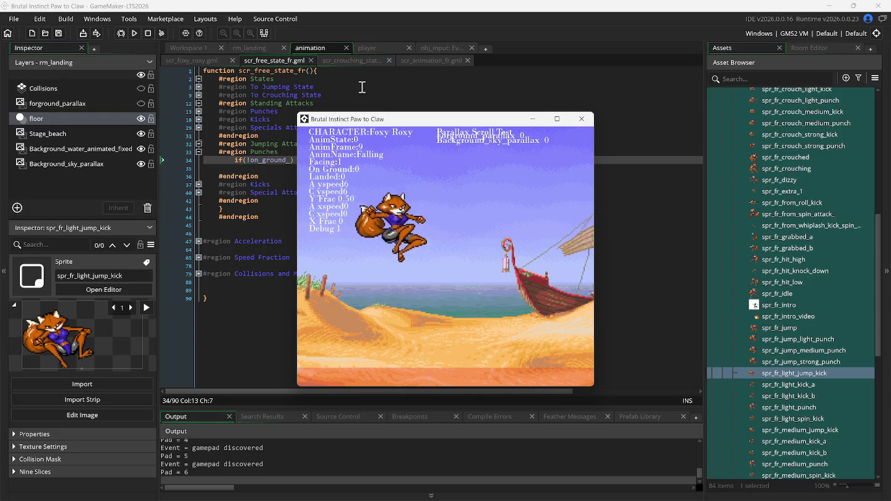
key(Left)
key(Up)
key(Right)
key(Up)
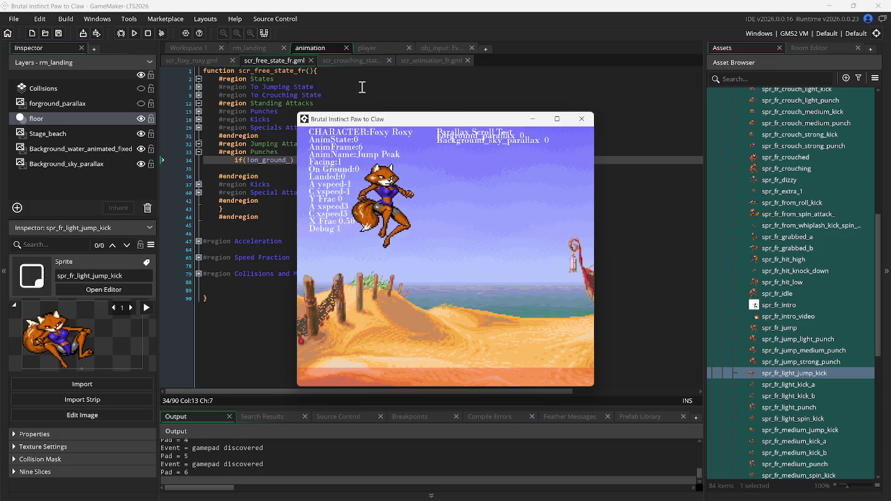
key(Right)
key(Up)
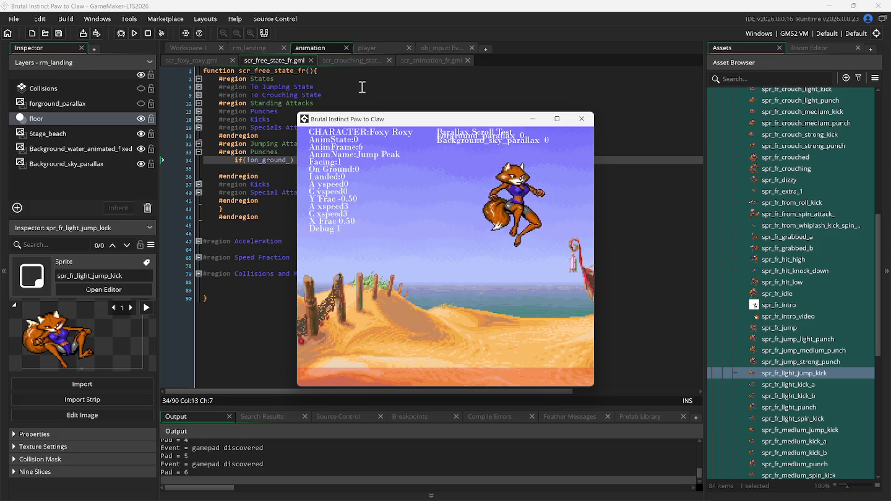
key(Left)
key(Up)
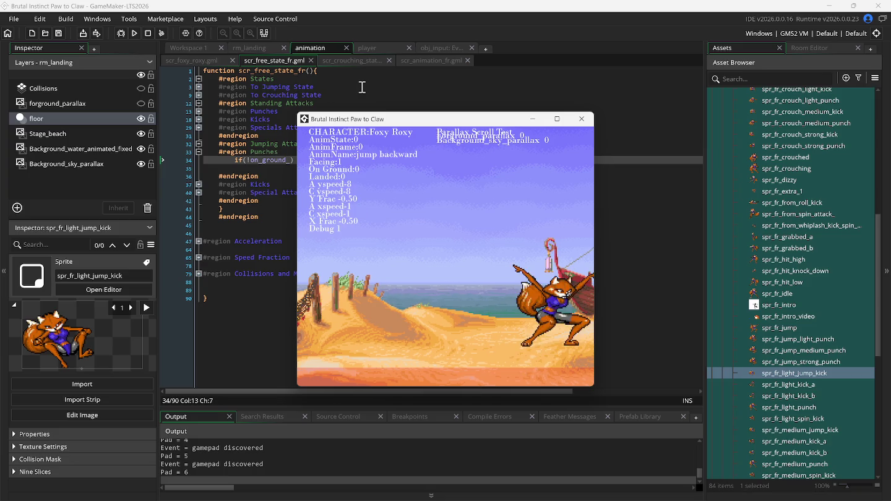
key(Right)
key(Up)
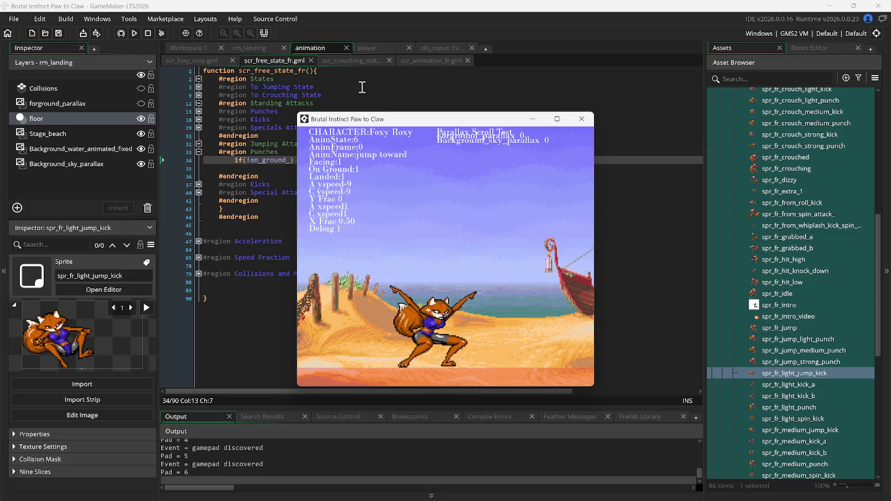
key(Left)
key(Up)
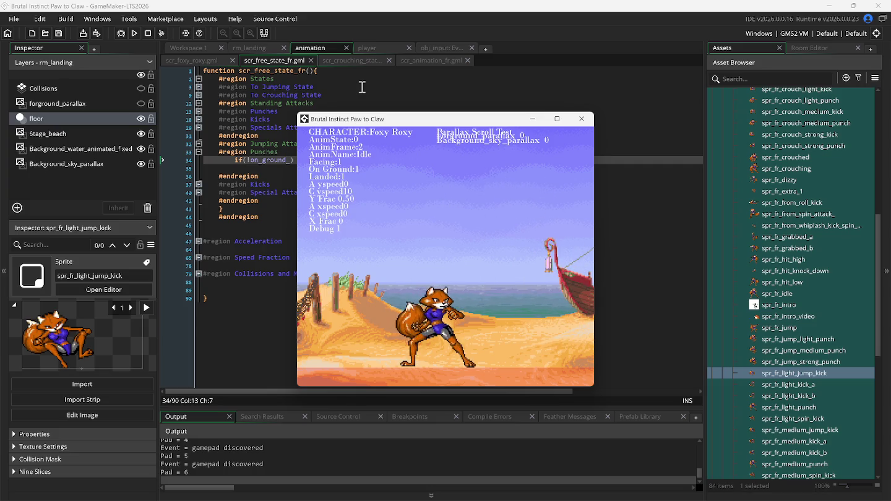
key(Up)
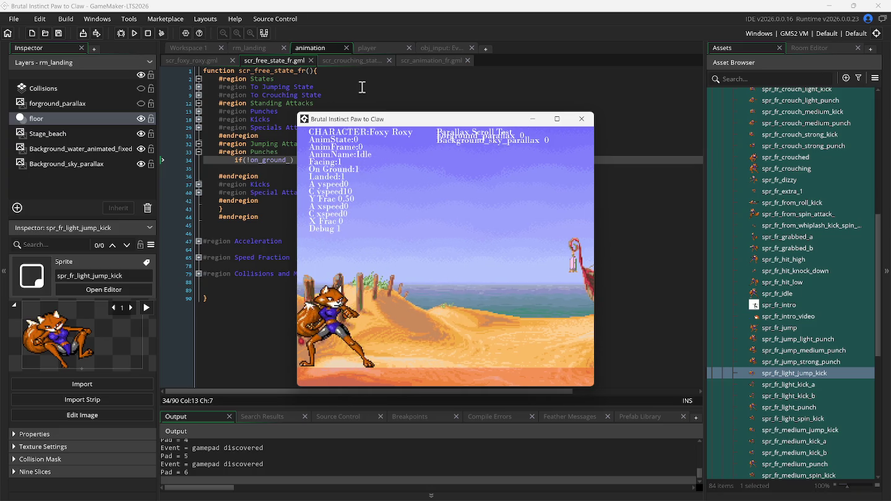
- Expand Jump Toward in scr_animation_fr.gml, comment out the else on line 143, and run the game
click(420, 59)
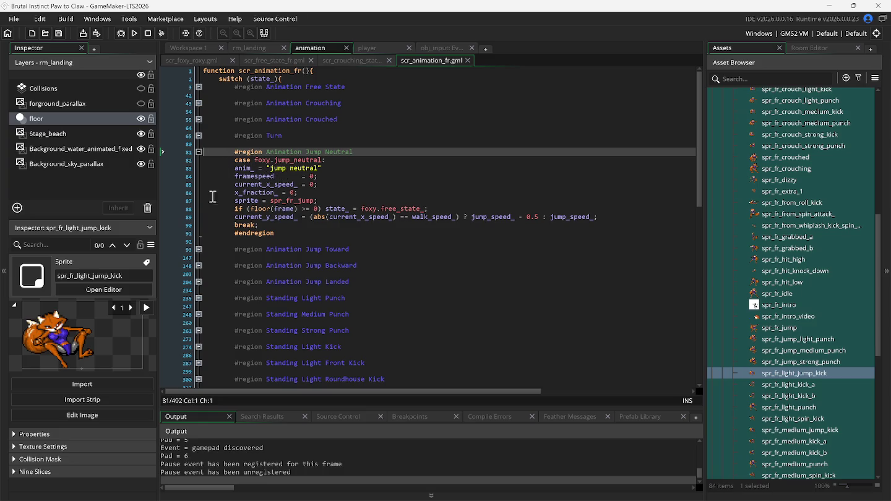
click(198, 249)
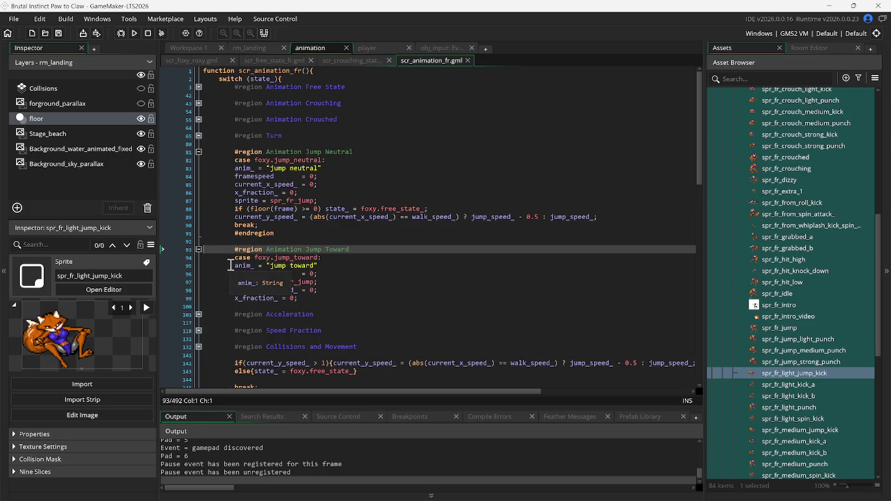
scroll(257, 273, down, 1)
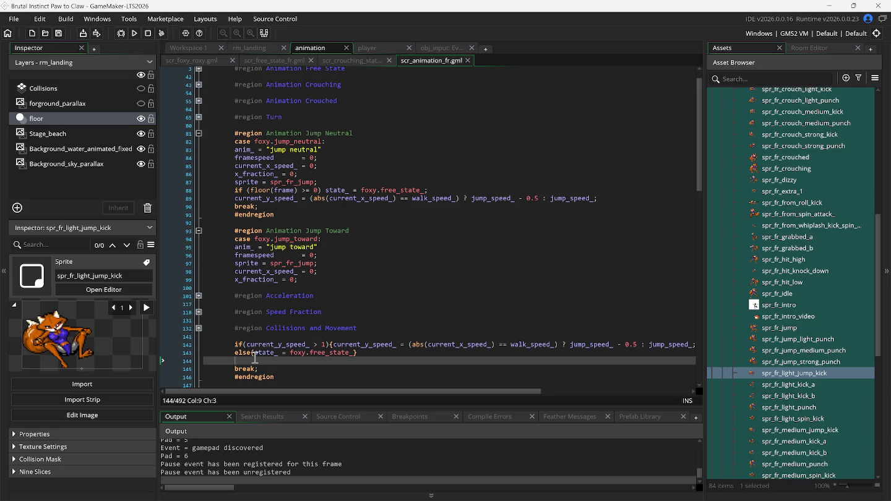
click(249, 356)
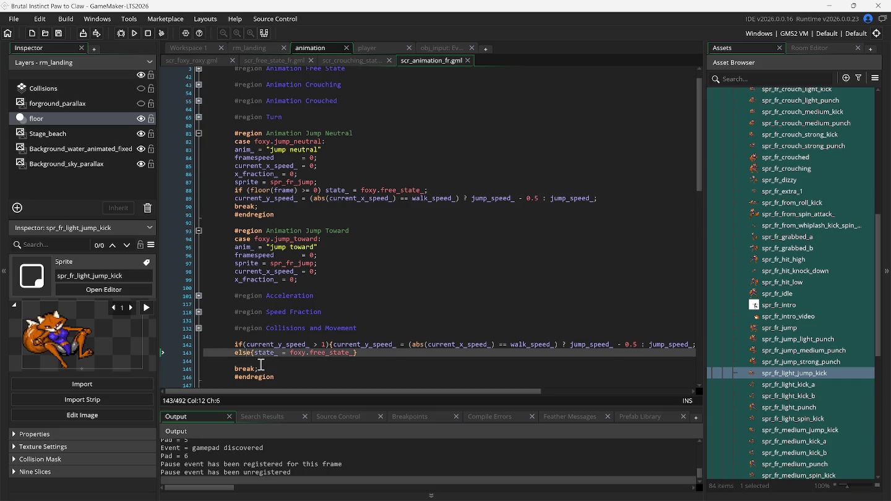
text(//)
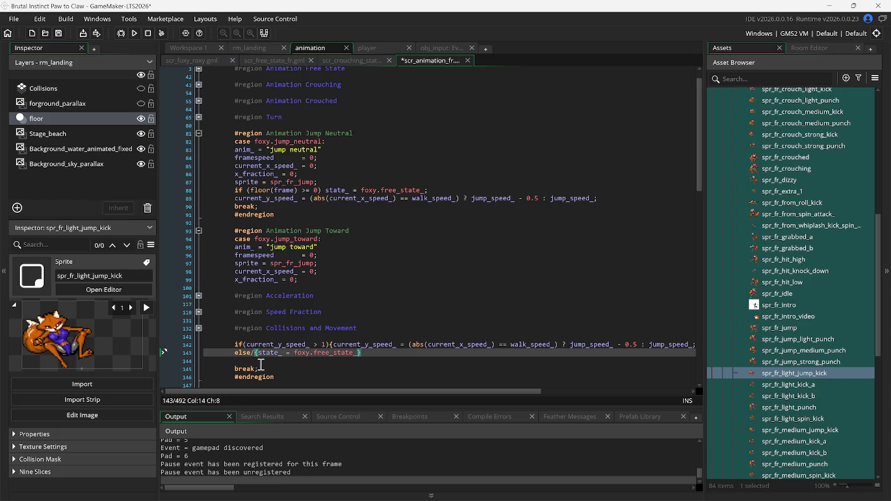
key(F5)
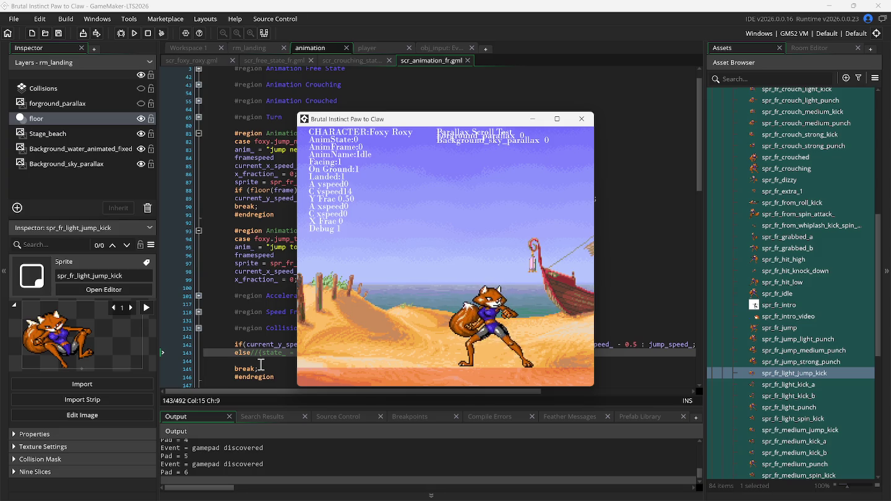
- Return to the code editor at the Jump Toward case, in front of the running game
click(248, 322)
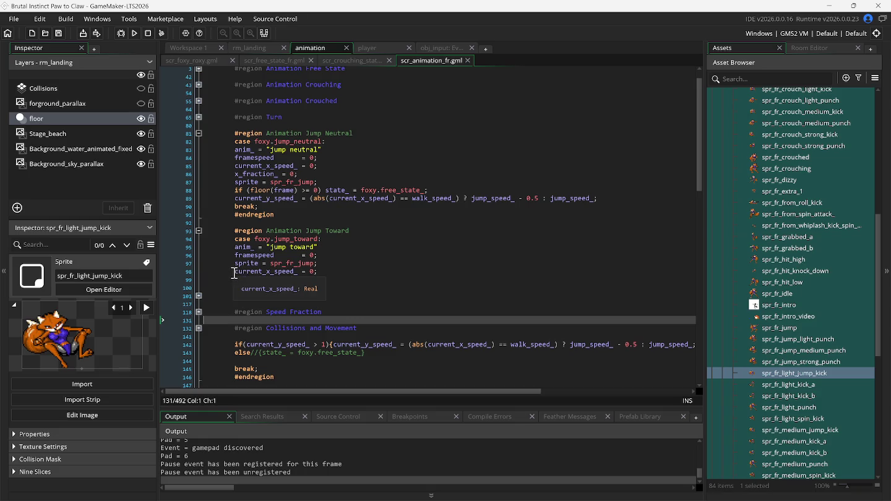
- Comment out the current_x_speed_ and x_fraction_ resets on lines 98-99, then rebuild with F5
click(234, 273)
text(//)
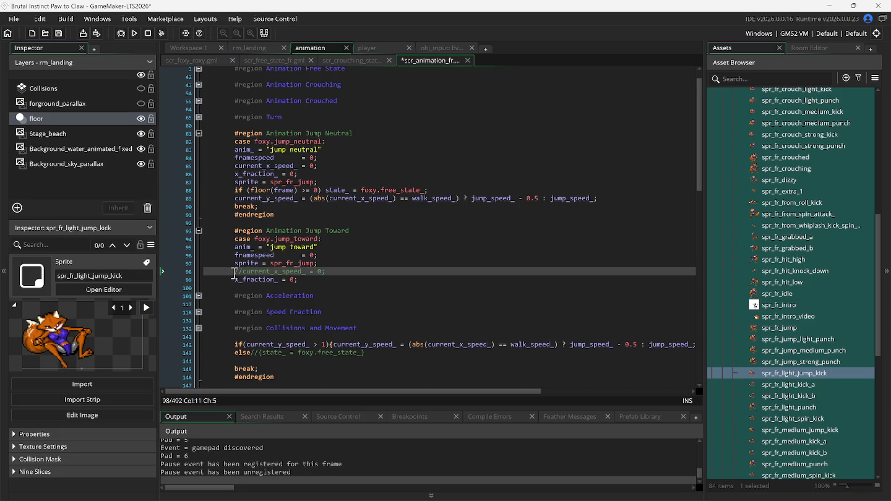
click(232, 282)
text(//)
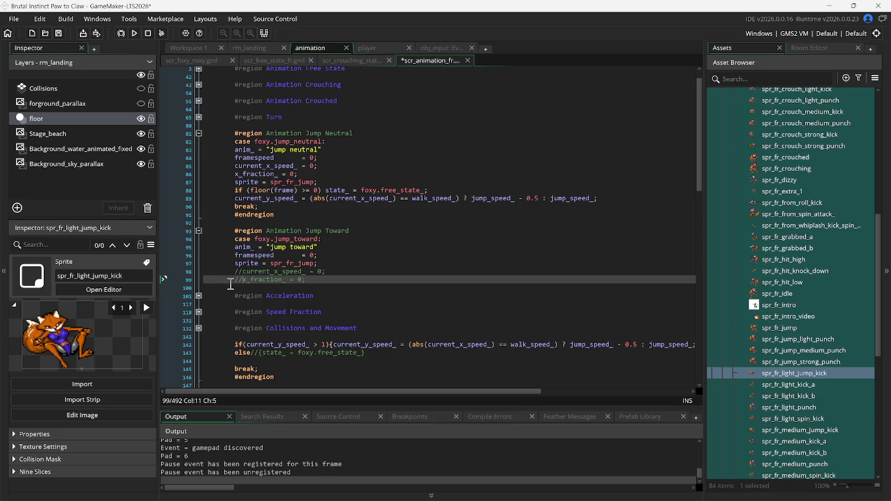
key(F5)
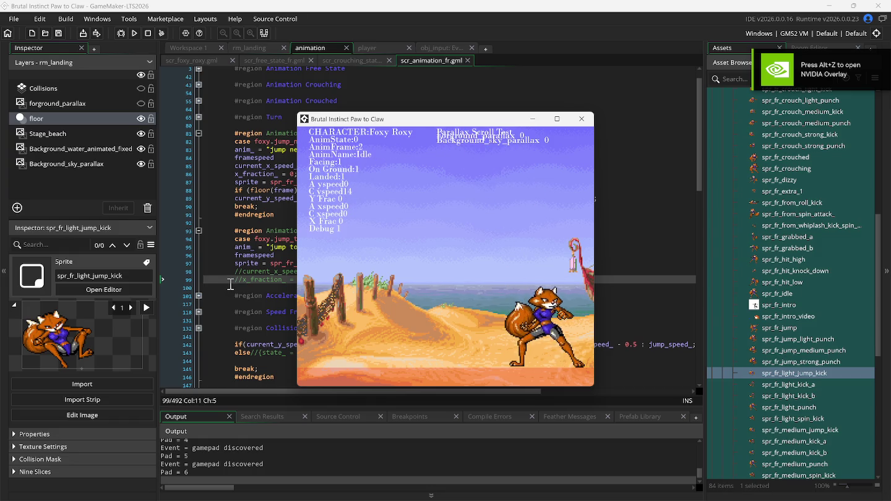
- Uncomment the speed and fraction resets on lines 98–99 and the line-143 else setting state_ = foxy.free_state_
click(227, 274)
key(ctrl+shift+k)
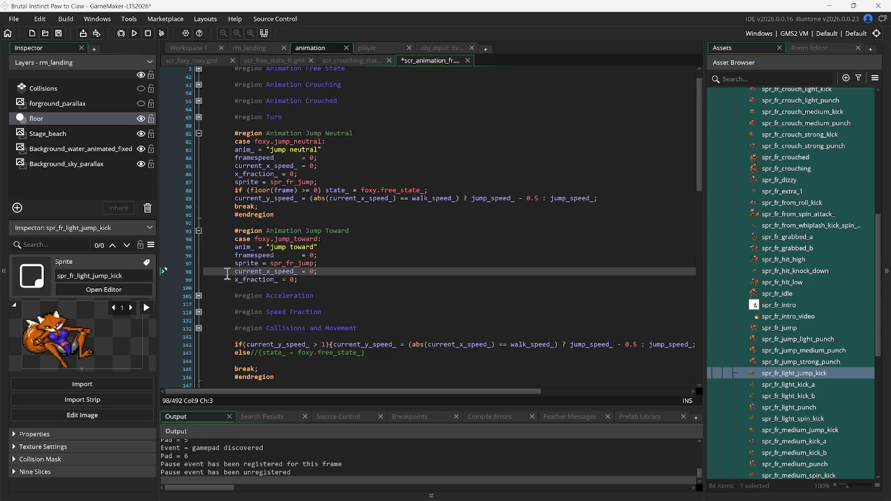
key(Down)
key(Down)
key(Down)
key(Right)
key(Right)
key(Right)
key(Delete)
key(Delete)
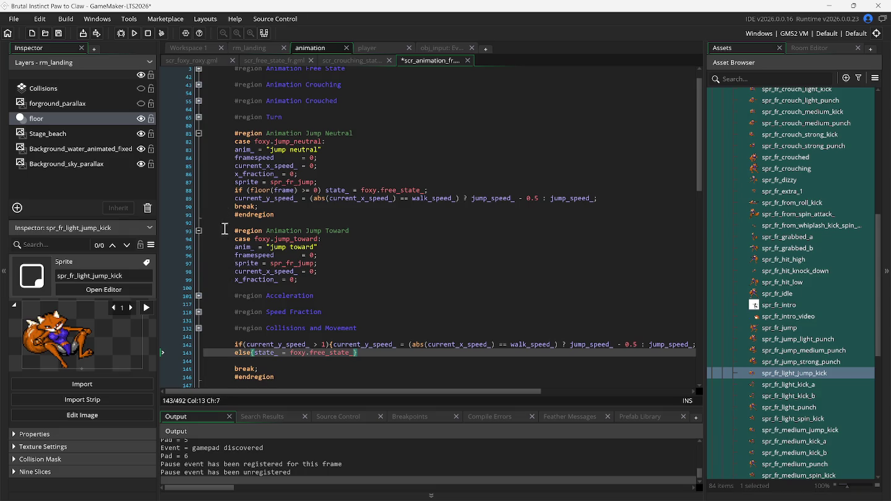
- In scr_free_state_fr, unfold all code regions
click(273, 60)
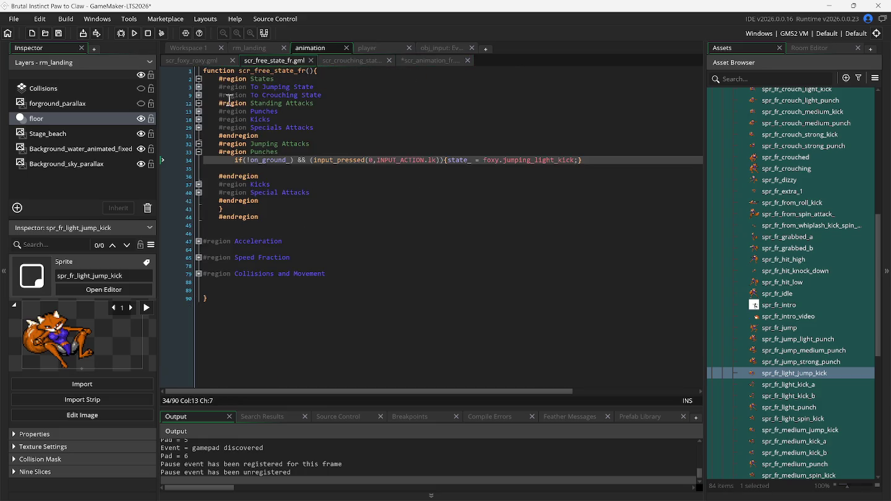
right_click(274, 114)
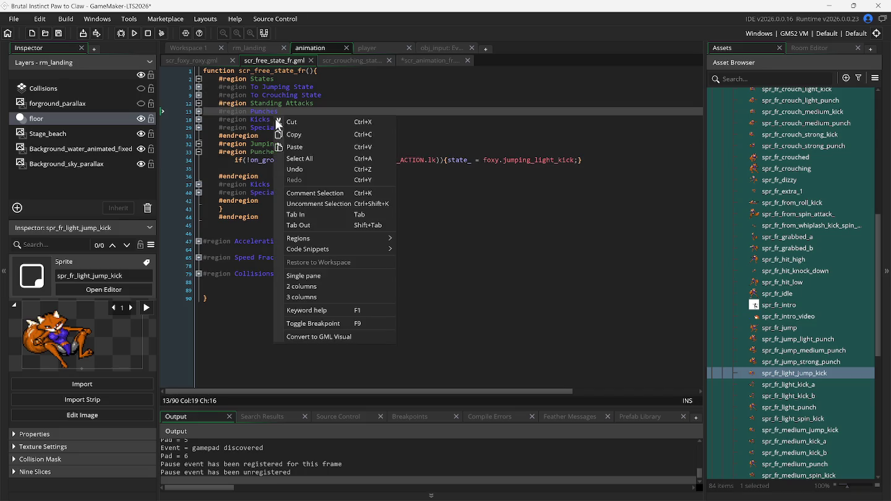
mouse_move(376, 238)
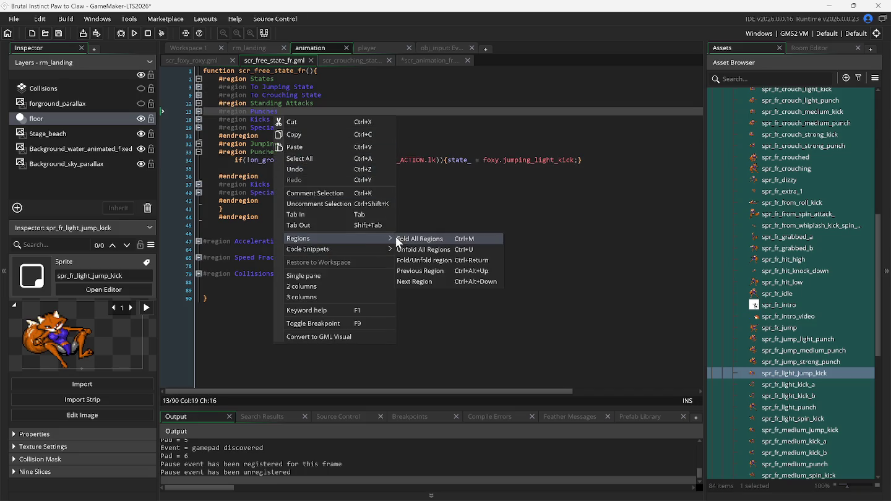
click(410, 249)
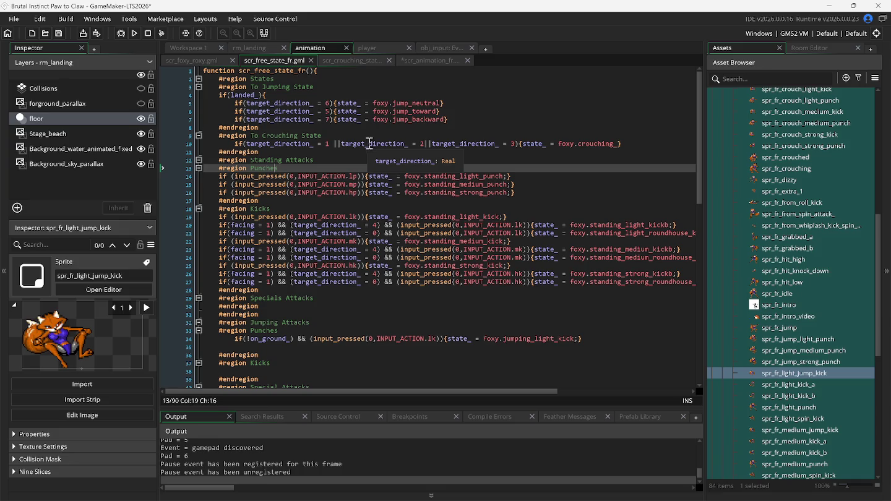
- Collapse the Jumping Attacks region and cut it out of the script
click(265, 98)
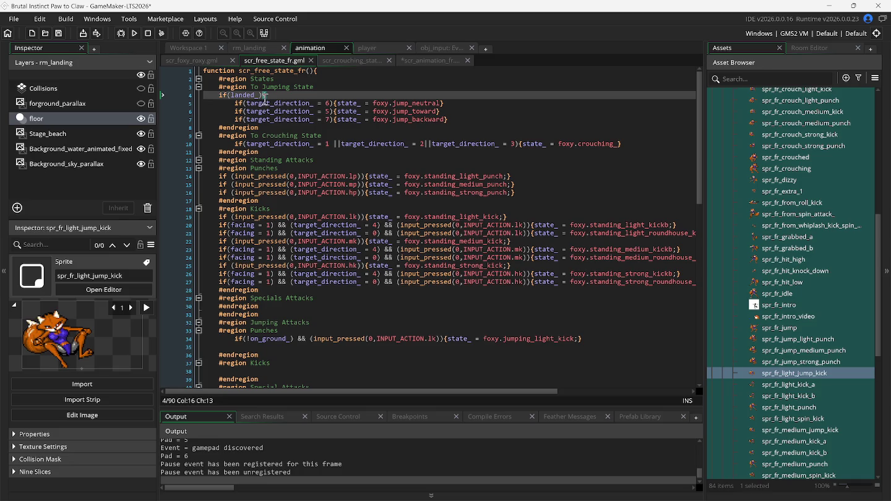
scroll(293, 198, down, 2)
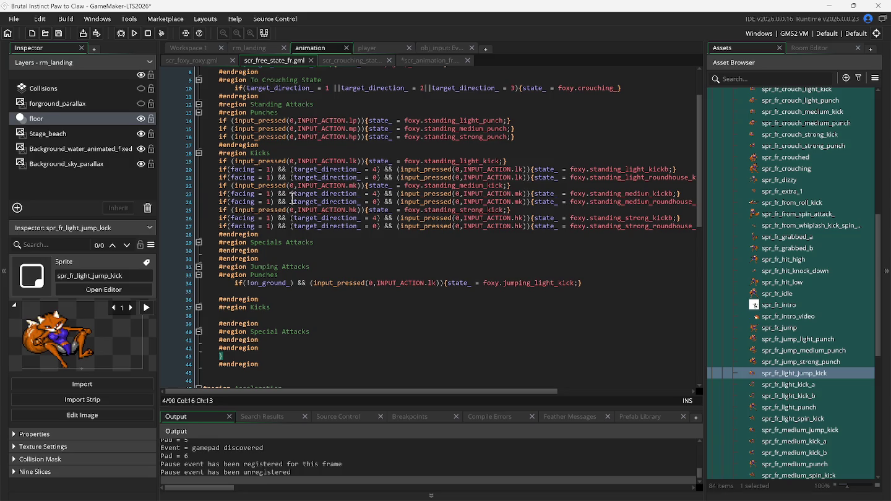
scroll(292, 198, up, 2)
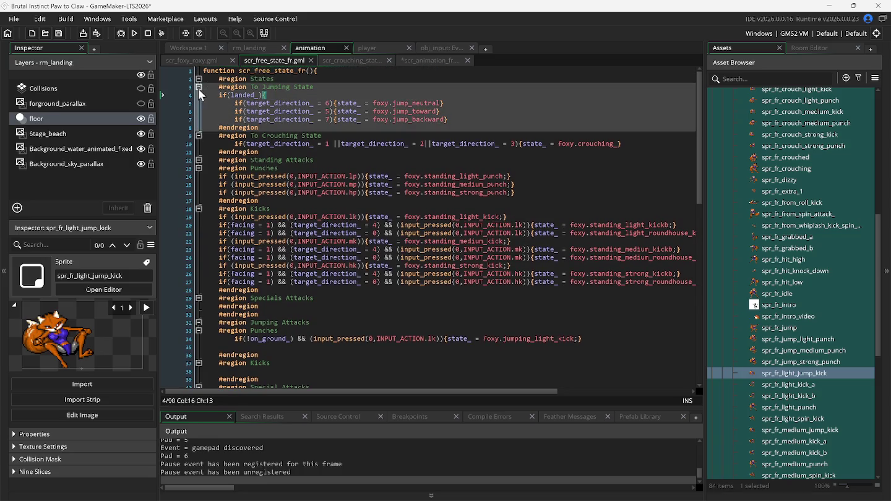
click(199, 322)
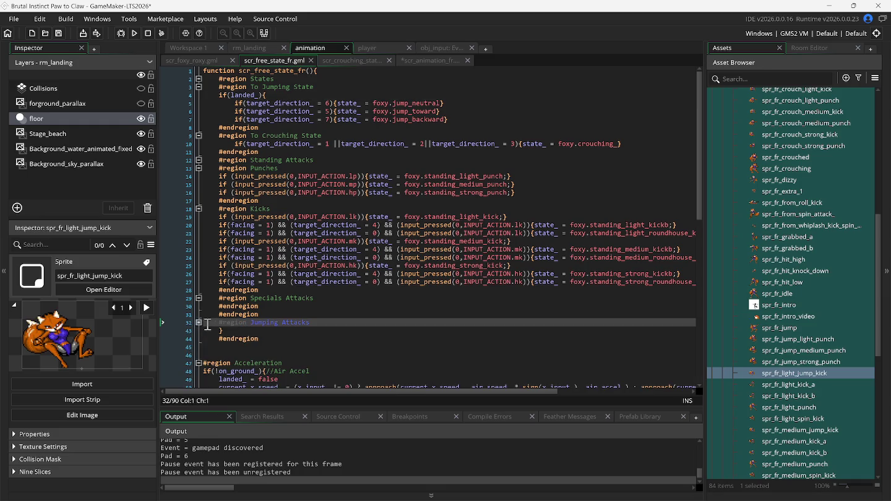
drag(208, 325, 328, 329)
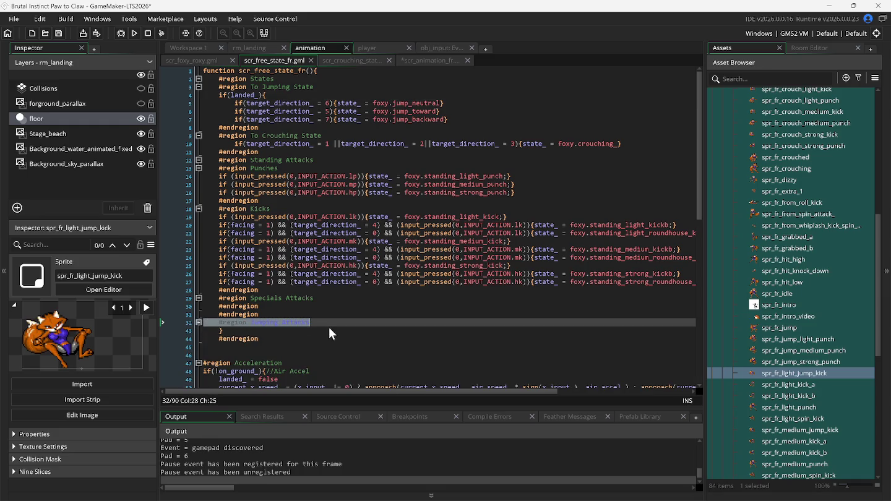
right_click(303, 320)
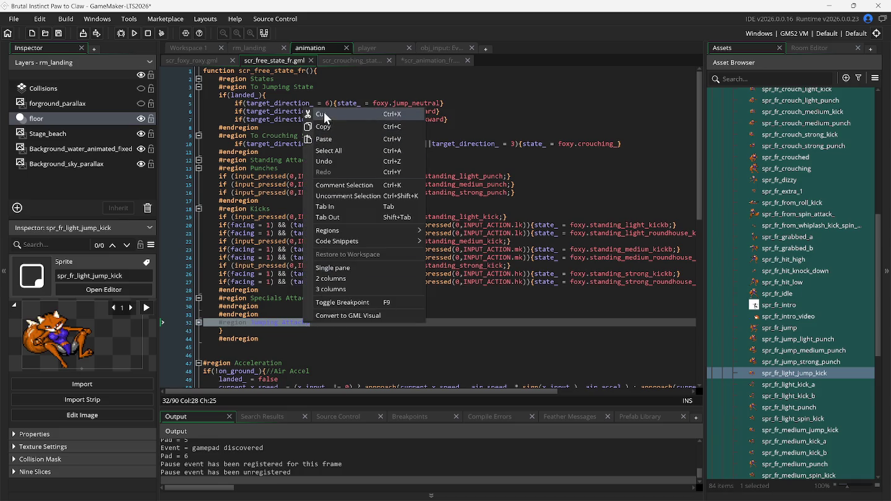
click(325, 116)
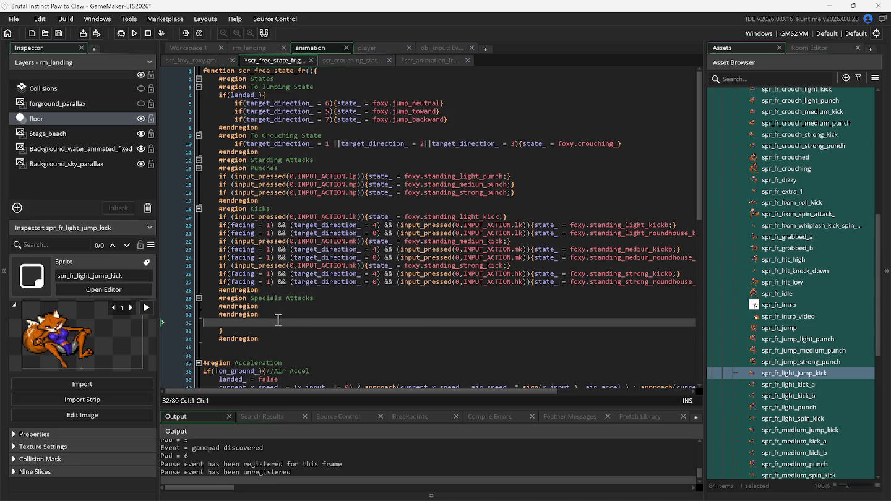
- Fold the Specials, Kicks, Punches, Standing Attacks, To Crouching and To Jumping State regions
click(198, 298)
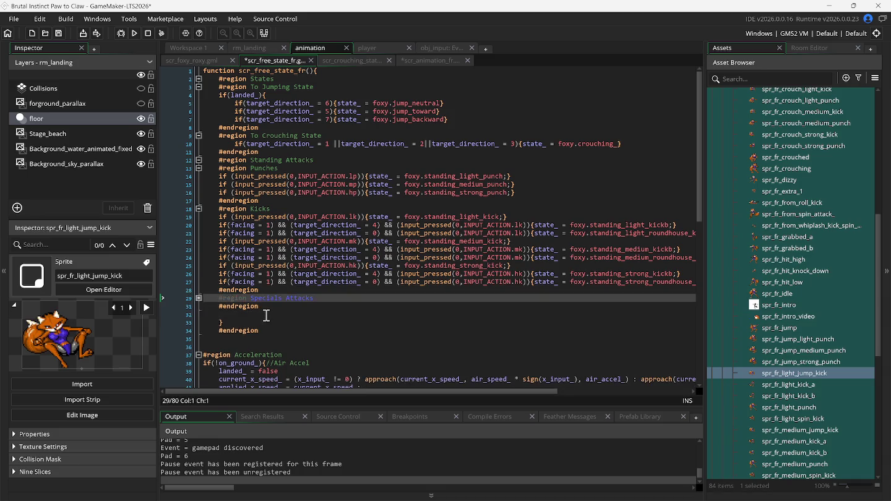
click(199, 208)
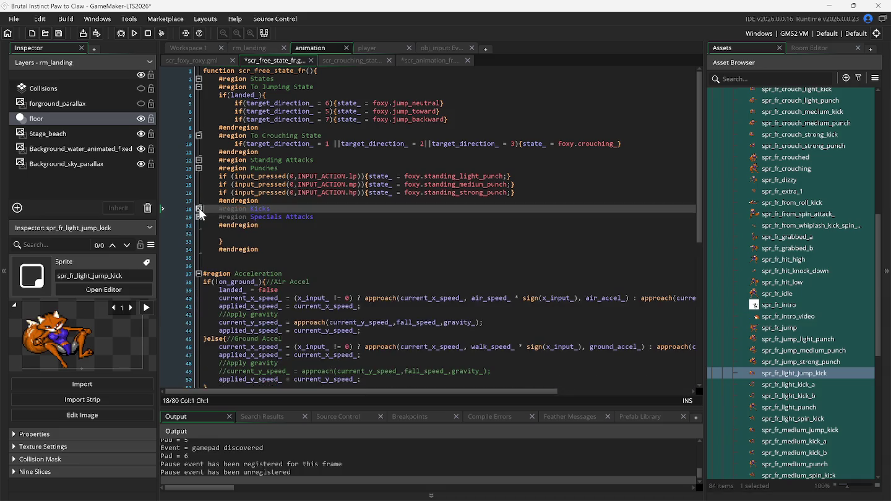
click(197, 167)
click(198, 161)
click(198, 137)
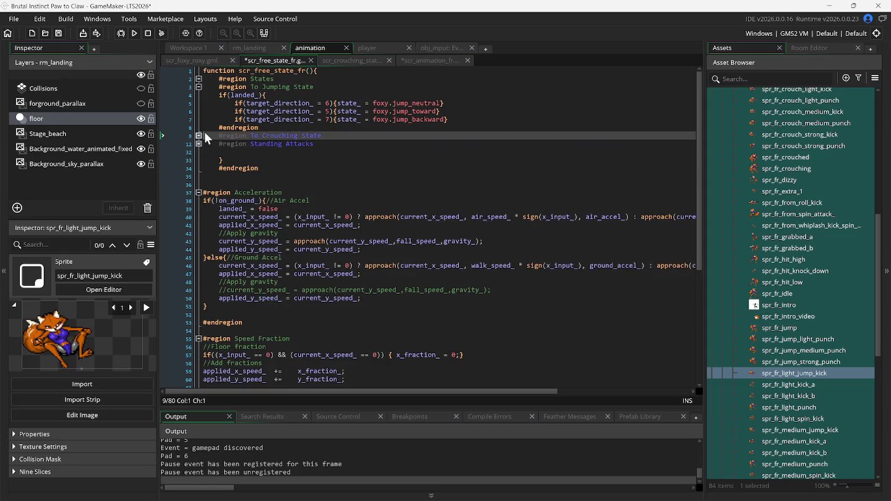
click(198, 87)
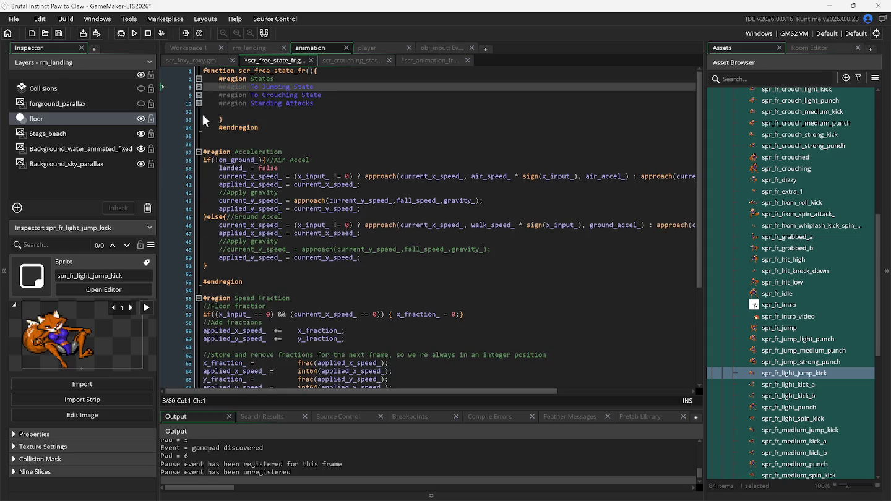
click(325, 103)
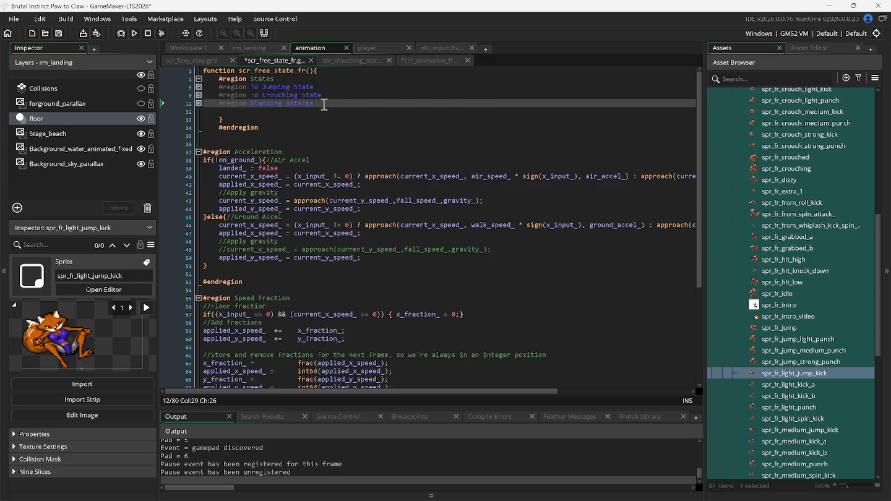
key(Delete)
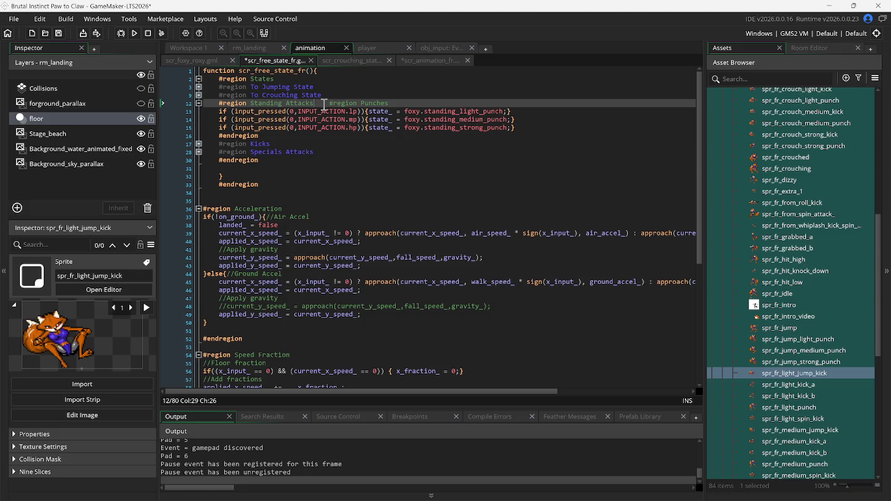
key(ctrl+z)
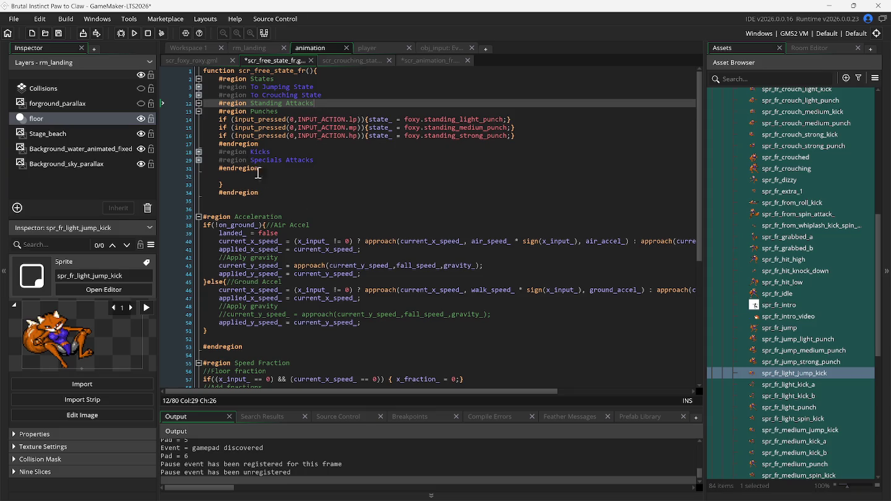
click(198, 111)
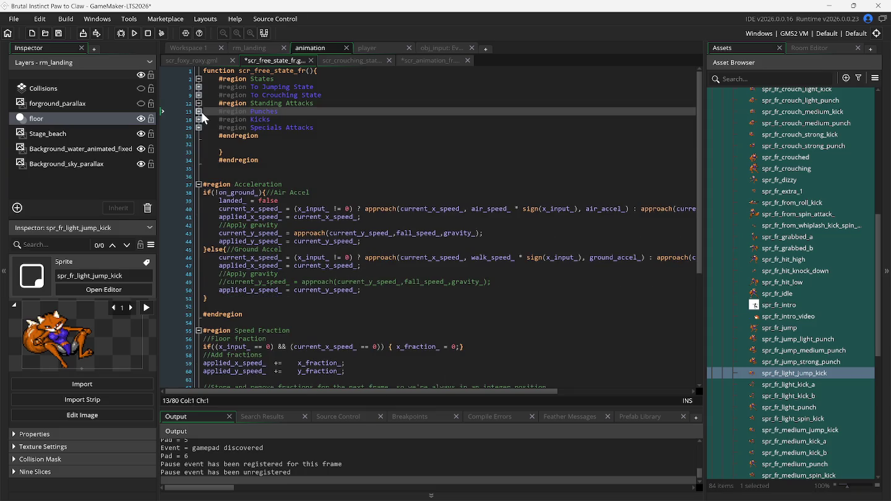
click(199, 103)
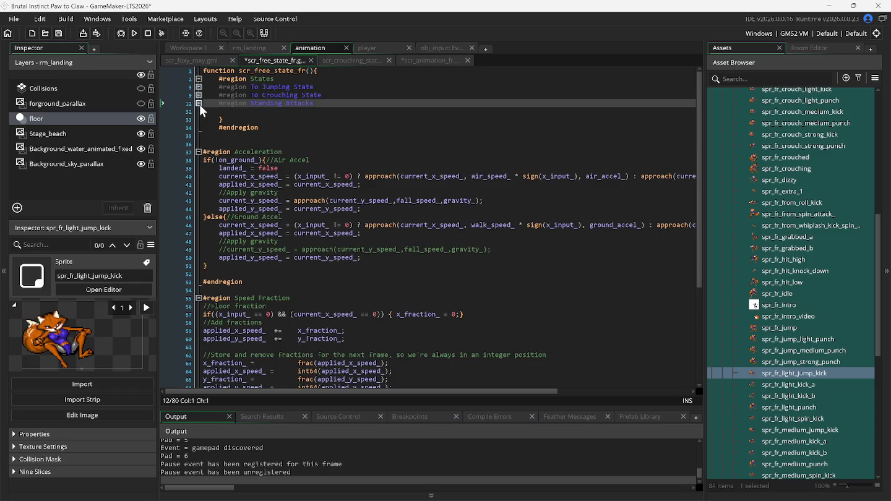
- Add an else branch after Standing Attacks and paste the Jumping Attacks region inside it
click(306, 117)
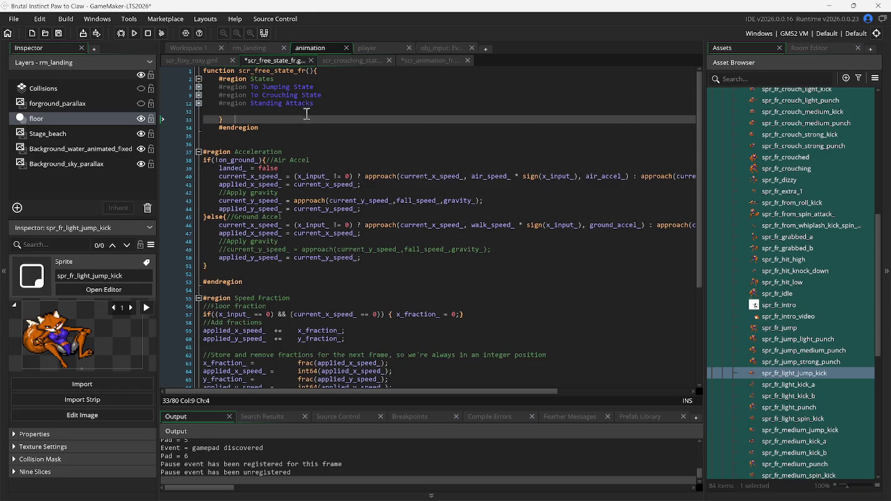
key(ctrl+shift+k)
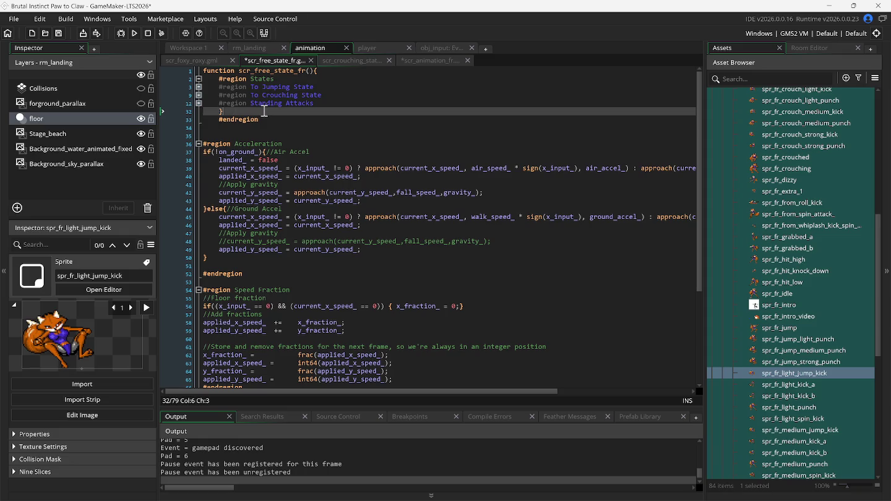
text(else)
key(Return)
key(Return)
key(Return)
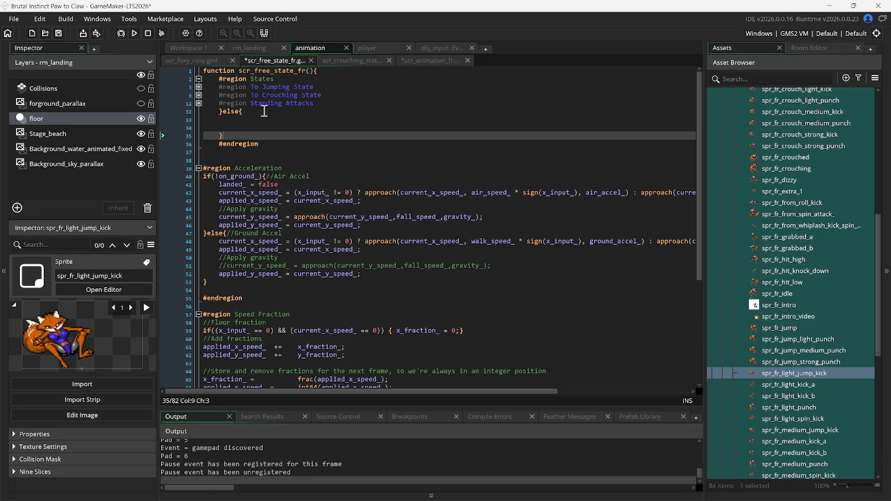
click(264, 111)
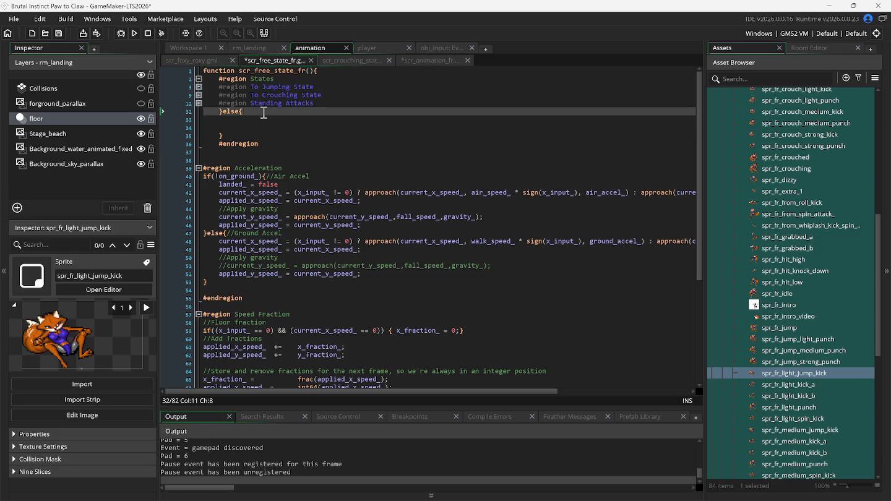
key(Return)
key(ctrl+v)
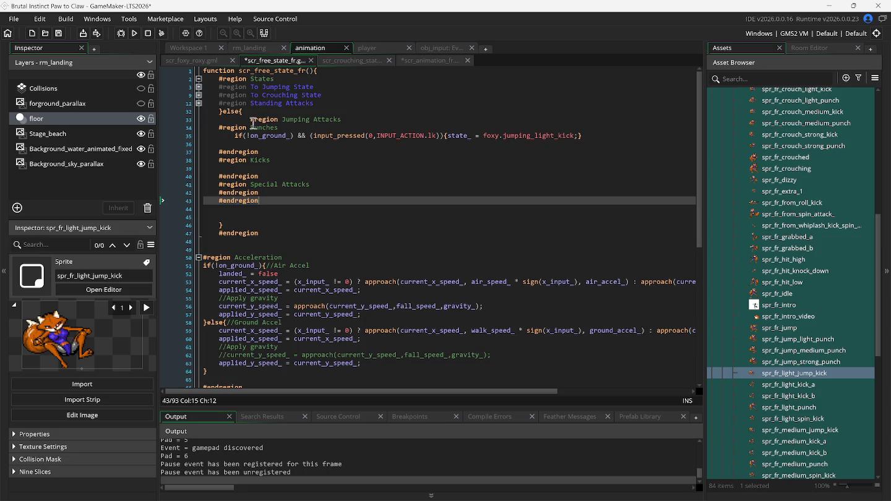
- Tidy the line breaks and indentation of Jumping Attacks inside the }else{ block
click(247, 113)
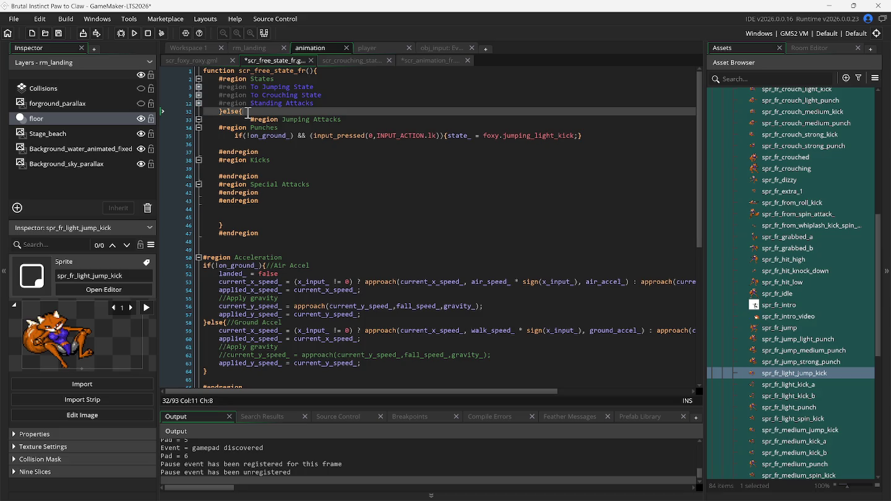
key(Return)
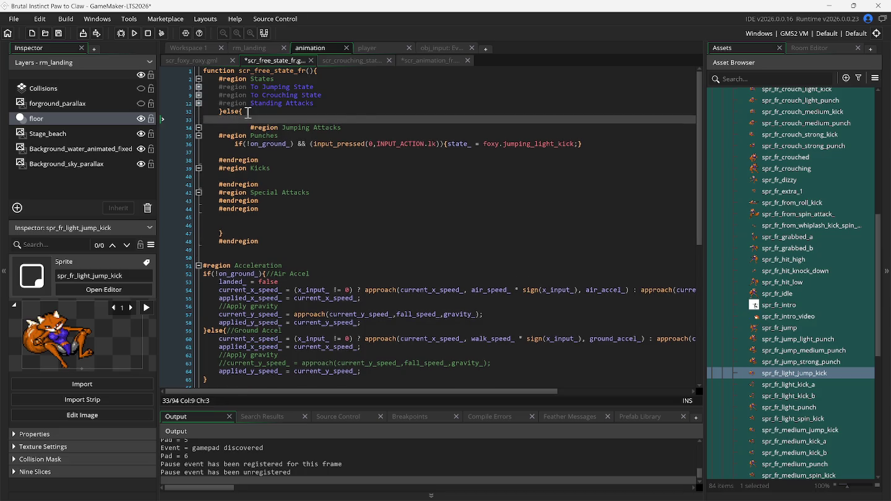
key(Delete)
key(Delete)
key(Delete)
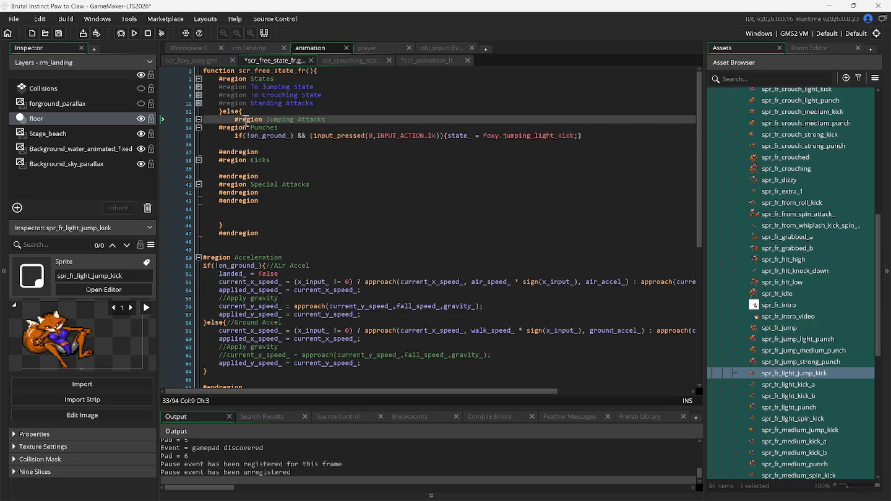
click(199, 120)
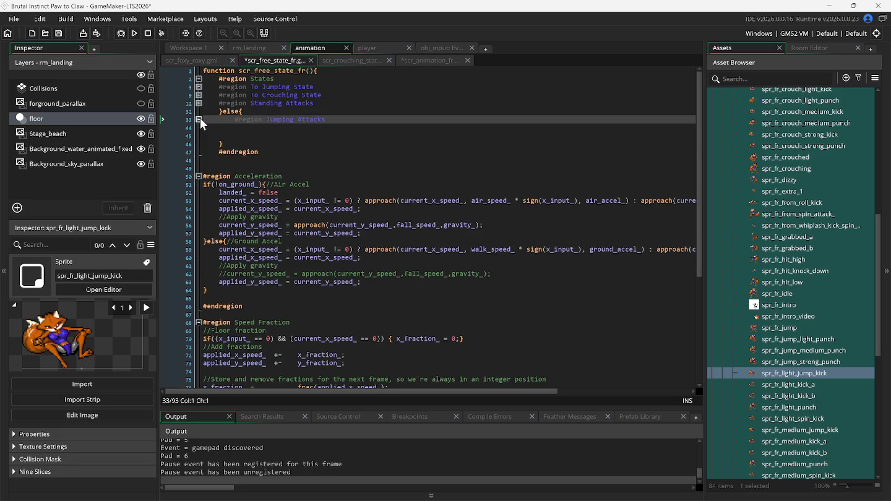
click(252, 112)
key(Return)
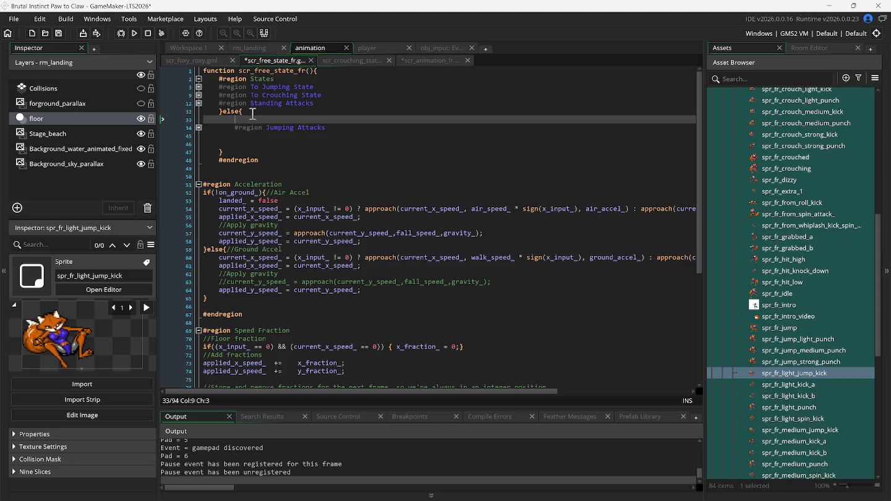
click(320, 71)
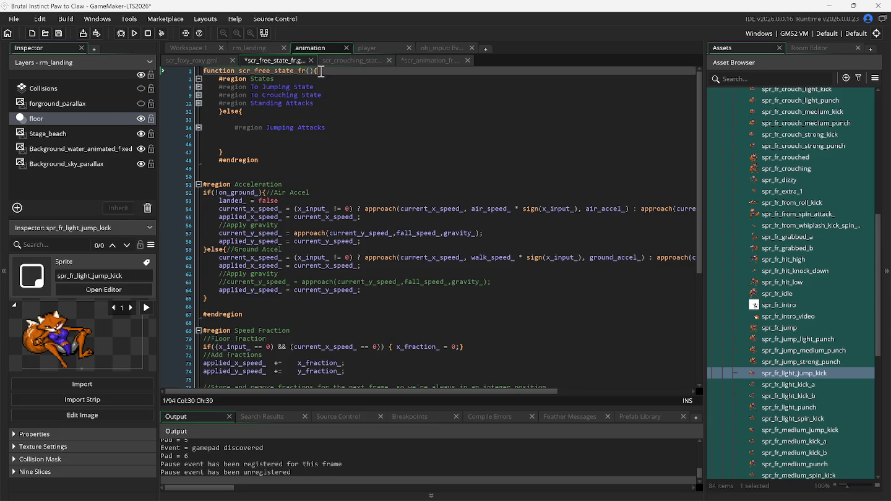
key(Return)
key(ctrl+z)
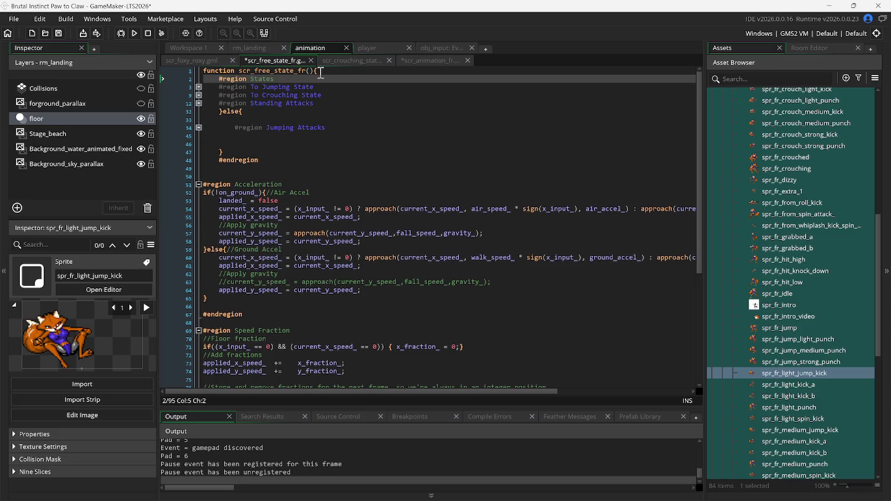
click(247, 112)
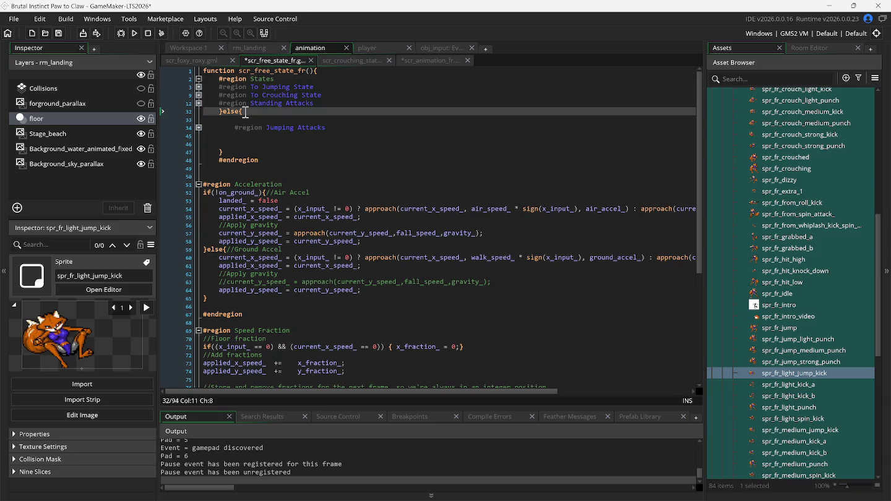
key(Return)
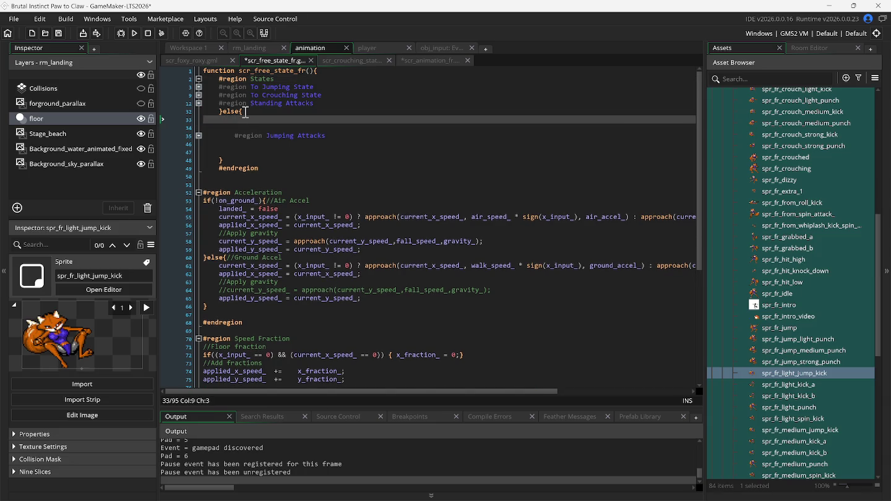
key(Delete)
key(Delete)
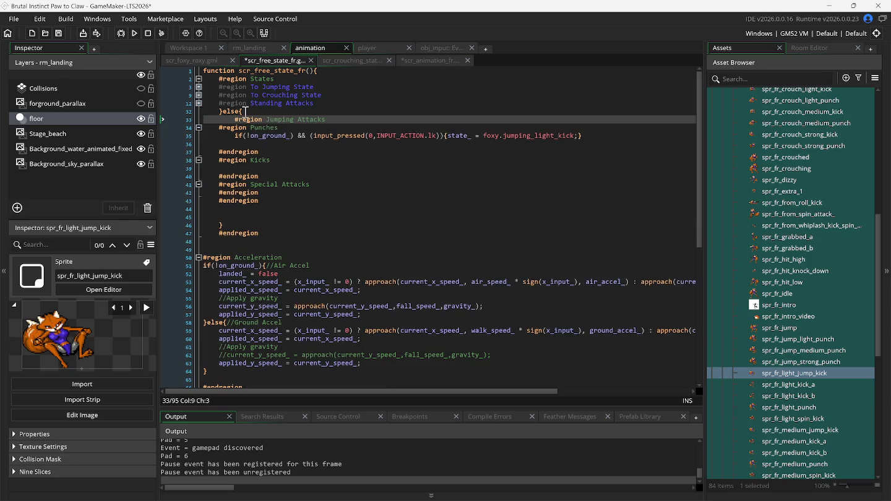
- Fold the Punches, Kicks and Special Attacks regions within Jumping Attacks
click(198, 128)
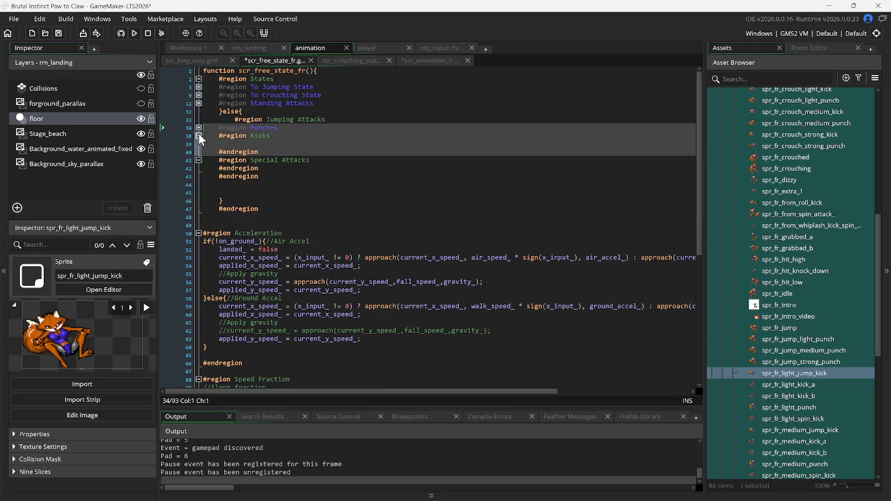
click(199, 137)
click(199, 143)
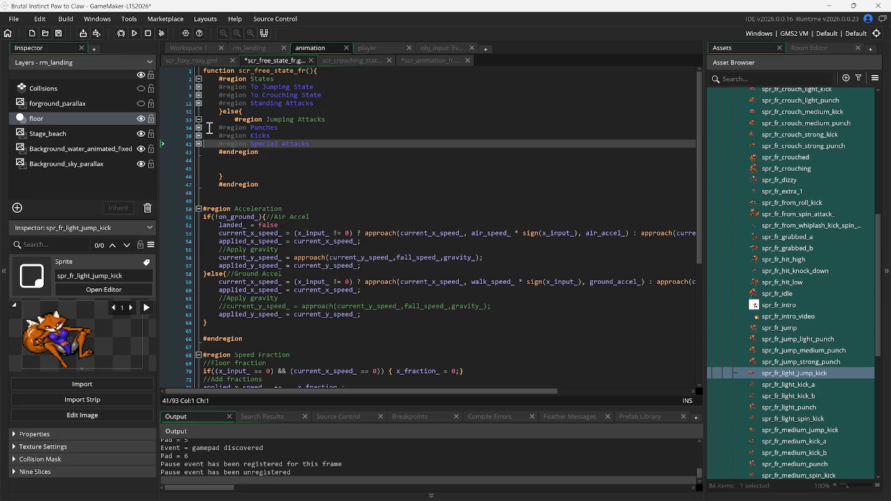
click(209, 129)
drag(210, 131, 210, 148)
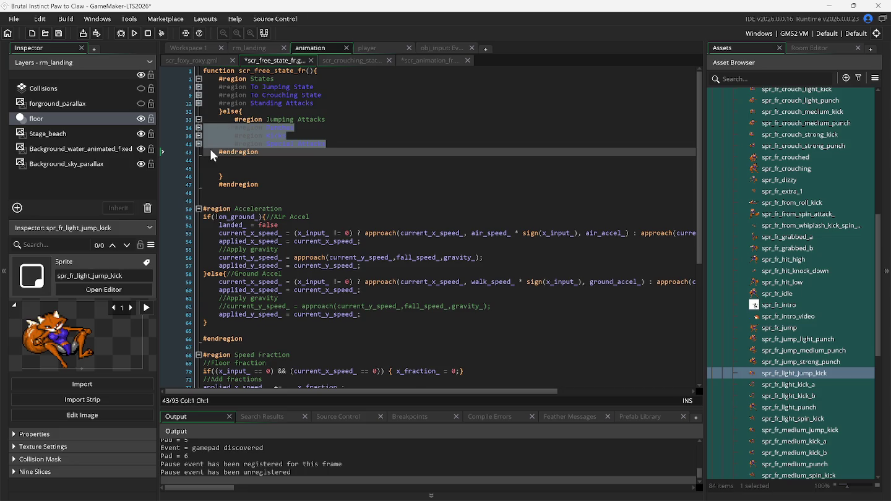
click(198, 119)
click(198, 119)
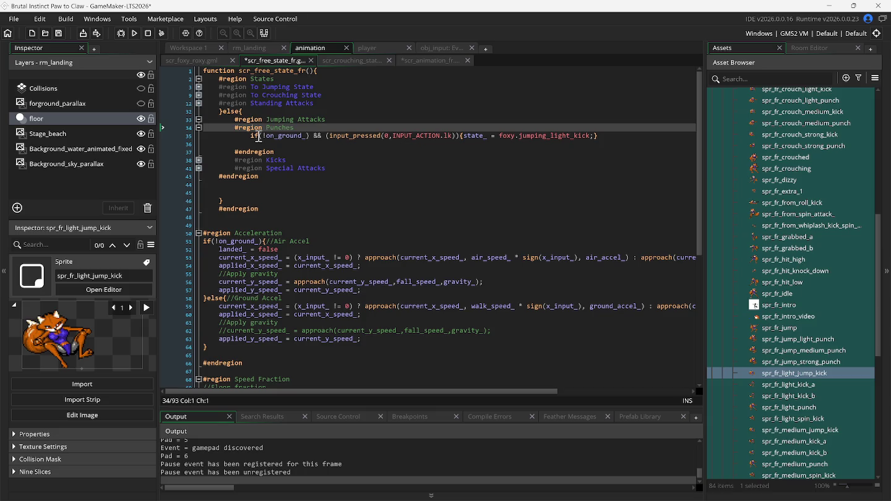
- Delete '!on_ground_) && (' from the jumping light kick condition and run the game
drag(322, 137, 268, 137)
key(BackSpace)
key(BackSpace)
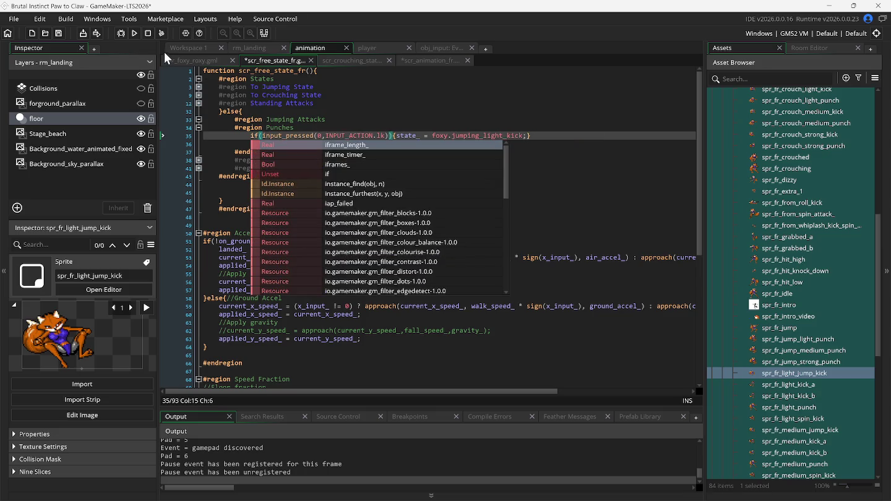
click(139, 35)
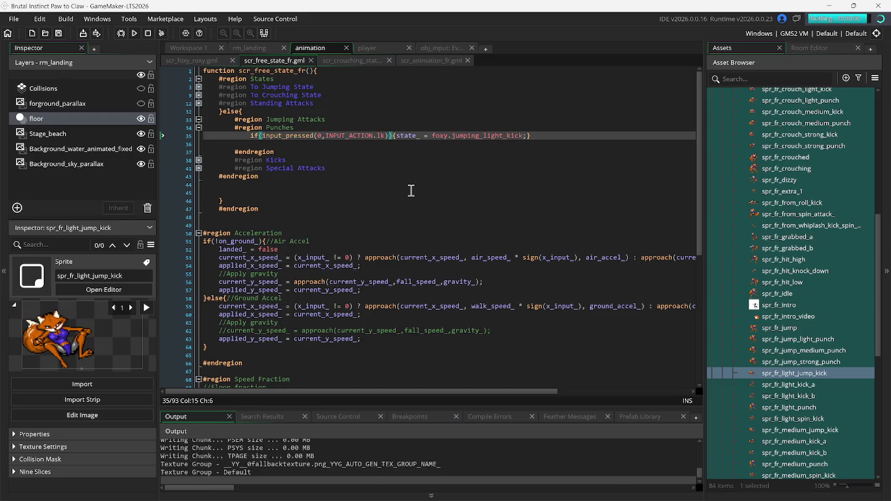
- Test a jump and an air light kick (Space, K), then switch to scr_animation_fr.gml
key(space)
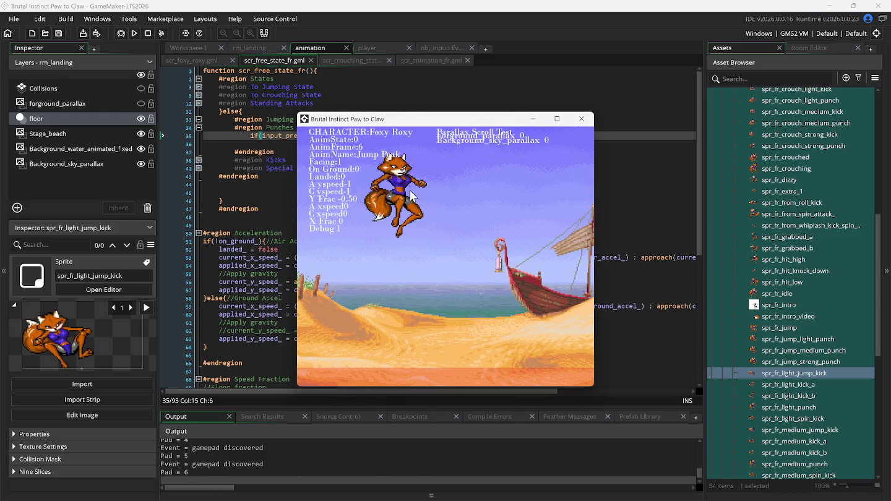
key(space)
key(k)
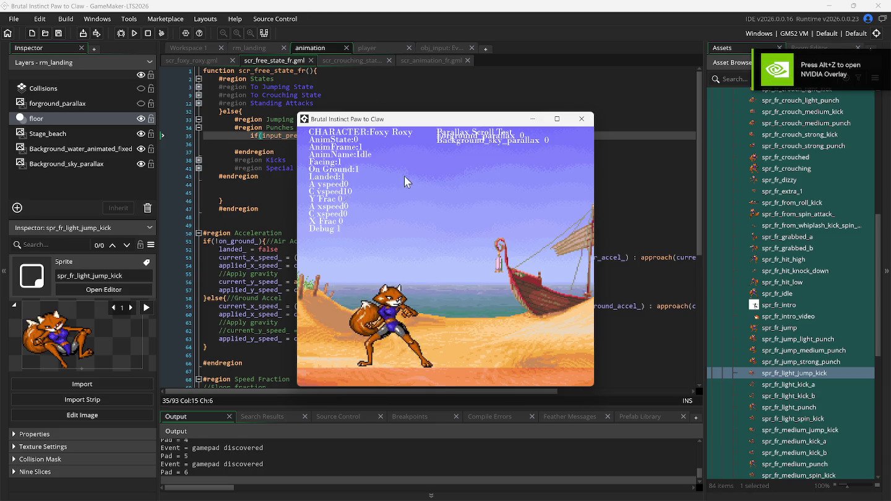
drag(409, 123, 608, 156)
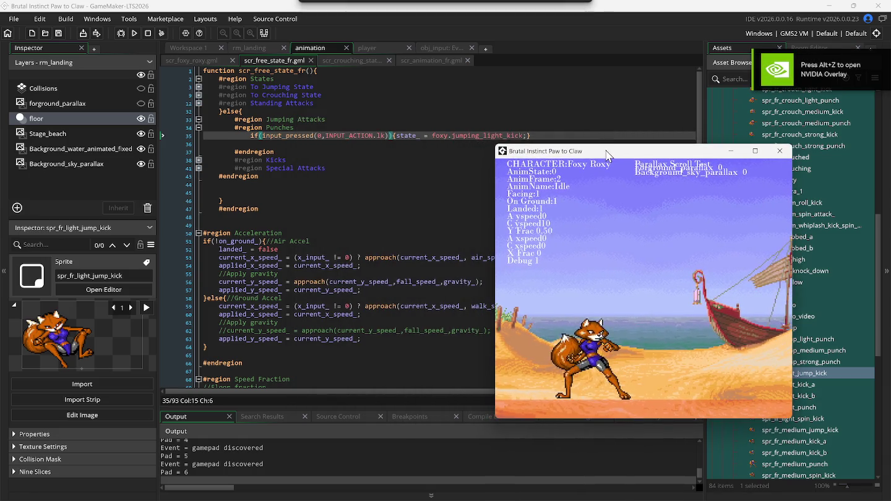
click(424, 59)
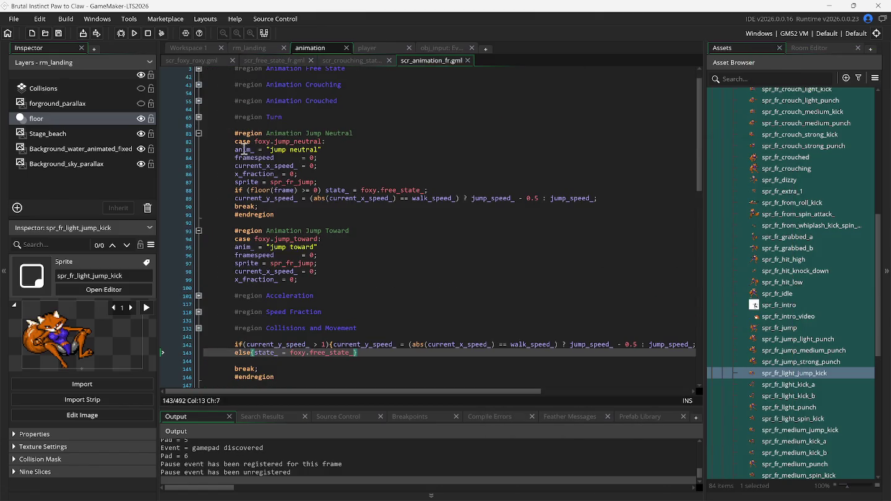
- Delete the current_x_speed_ and x_fraction_ reset lines from the jumping light kick case
click(198, 133)
click(200, 147)
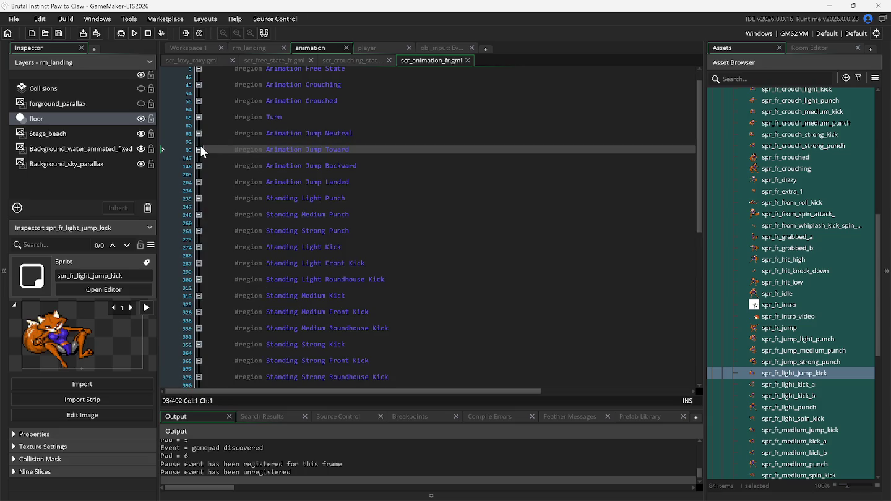
scroll(214, 202, down, 5)
scroll(214, 243, down, 4)
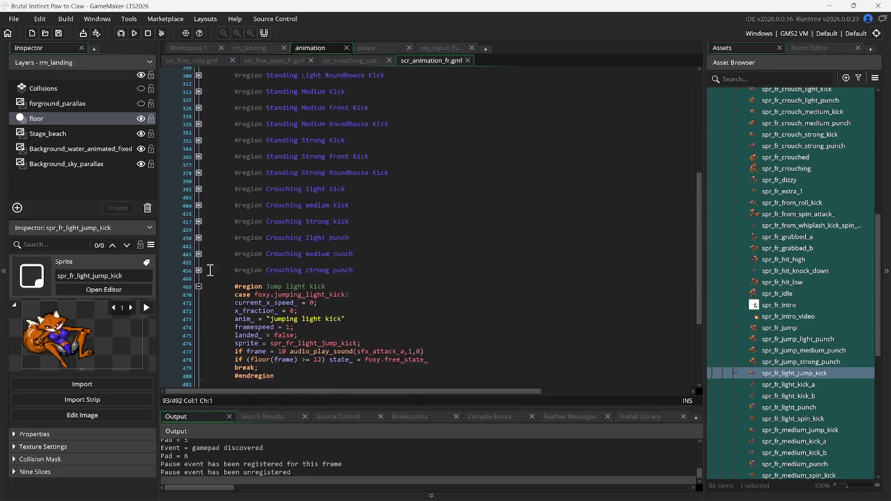
drag(209, 284, 382, 293)
key(Delete)
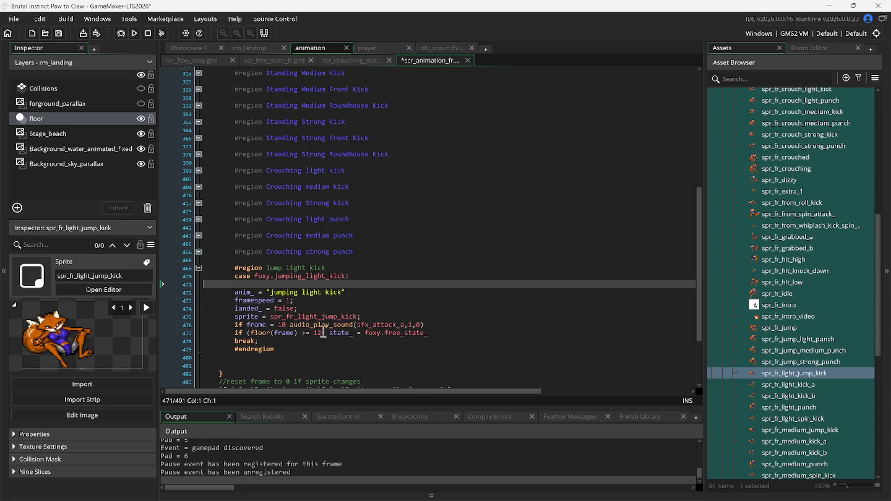
- Comment out landed_ = false with // and relaunch the game with F5
click(228, 308)
text(//)
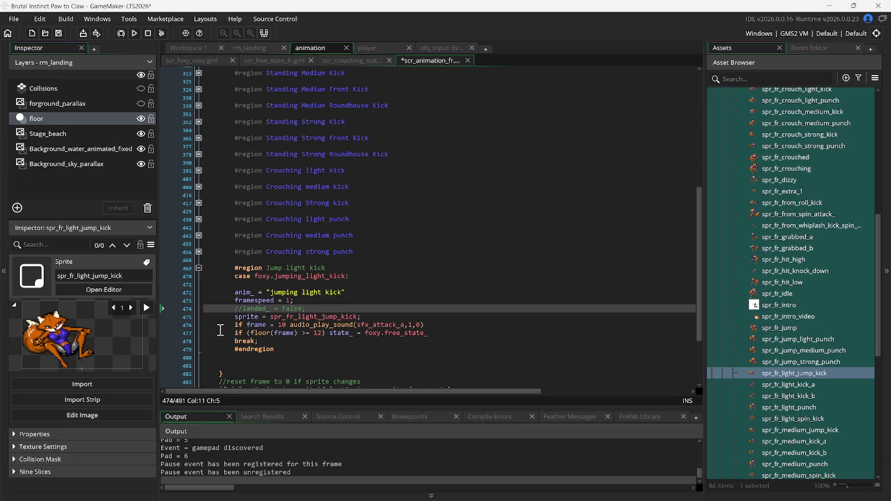
key(F5)
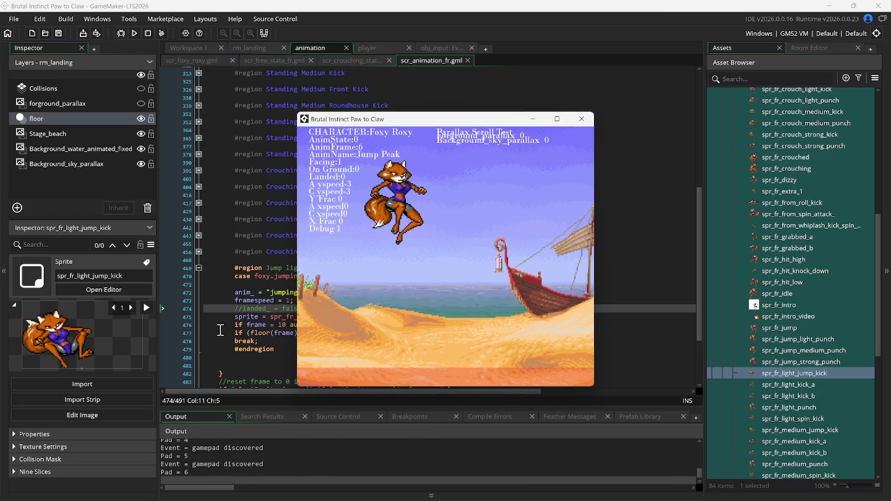
- Repeat jumps (Space) and light kicks (J), watching Foxy kick mid-air and land idle
key(j)
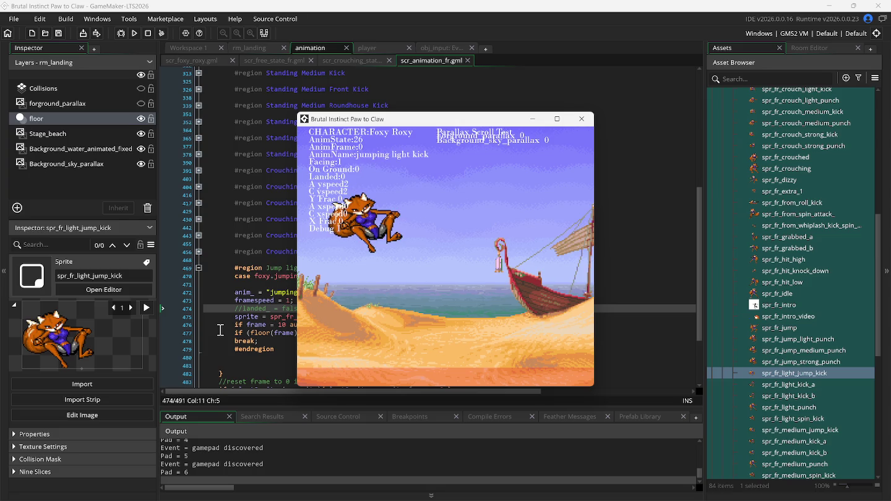
key(space)
key(j)
key(space)
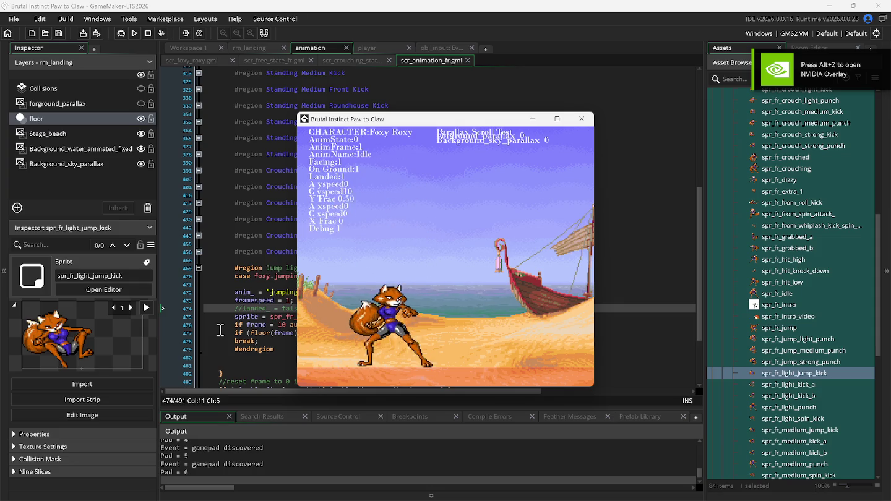
key(space)
key(space)
key(j)
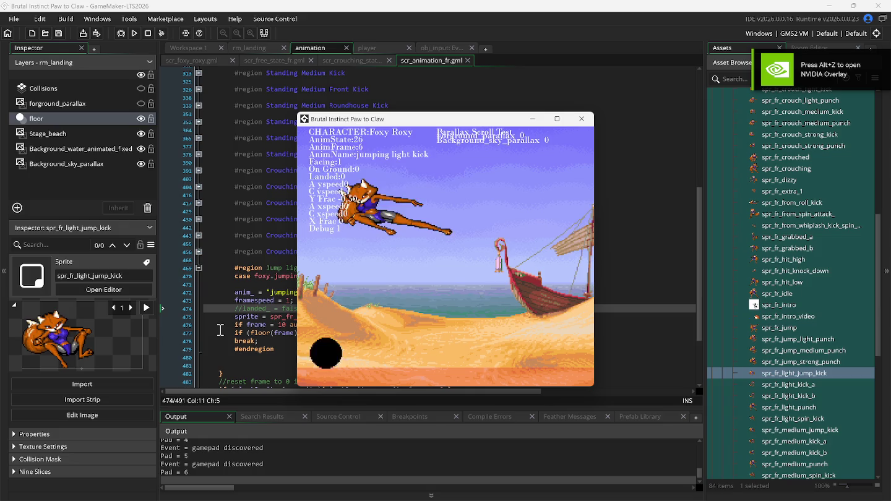
key(space)
key(space)
key(j)
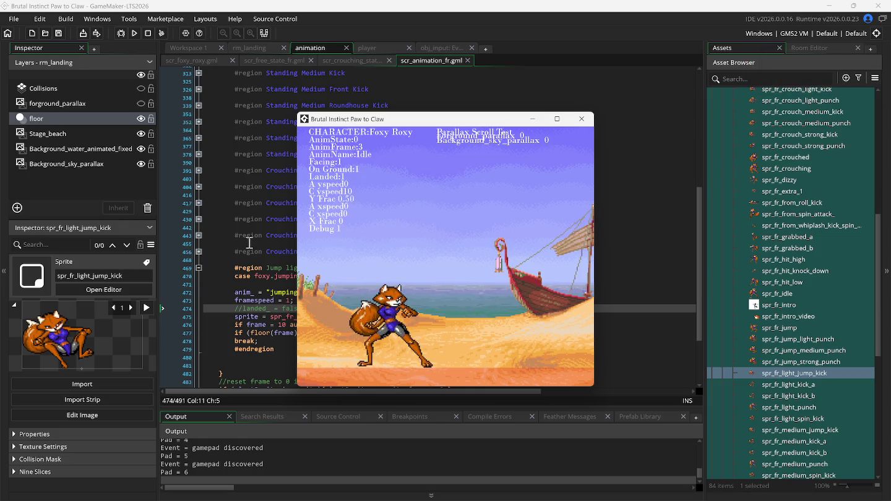
mouse_move(338, 124)
mouse_down()
mouse_move(459, 115)
mouse_move(493, 93)
mouse_up()
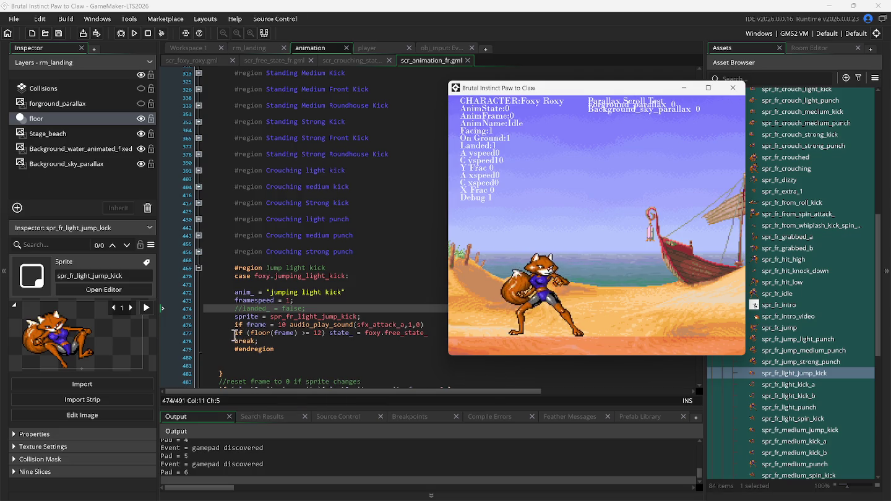
- Comment out line 477 with // and run the game again
click(236, 334)
text(//)
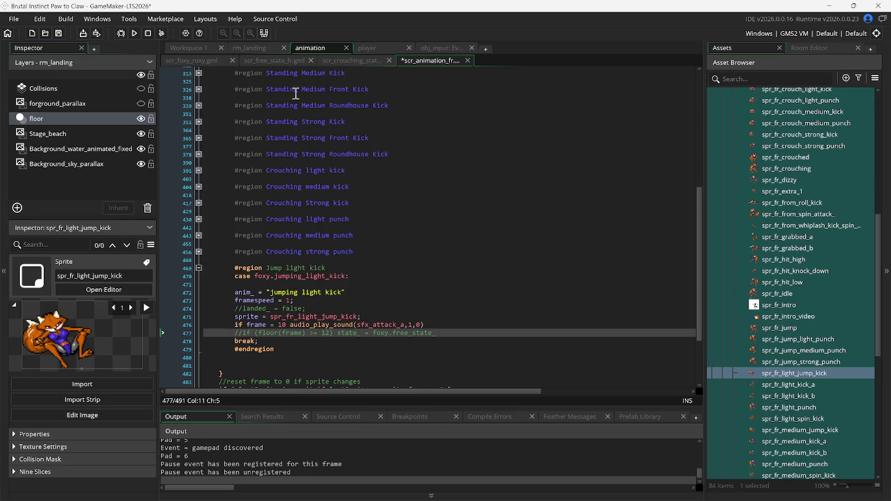
click(135, 34)
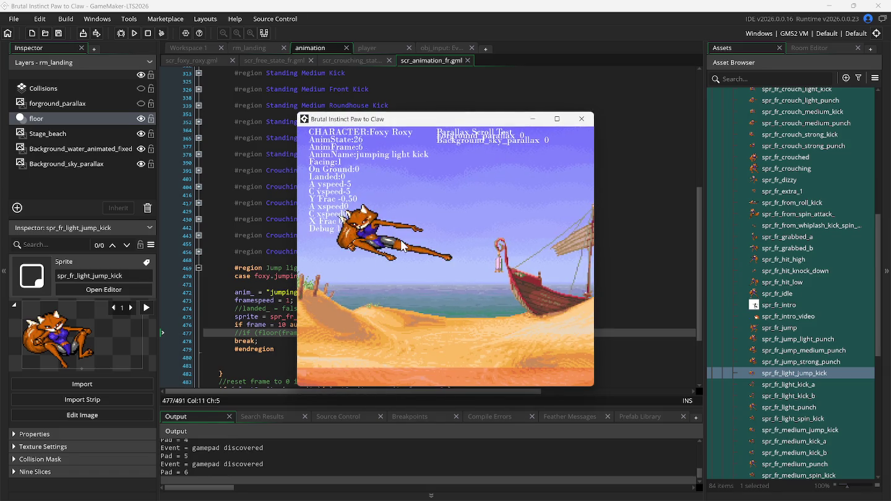
- Uncomment the frame 12 return-to-free-state line and check the running game
click(225, 332)
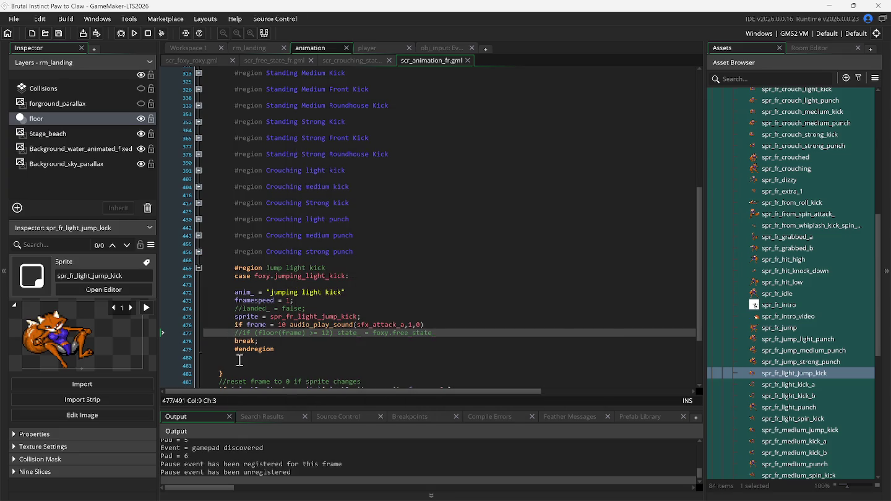
key(Delete)
key(Delete)
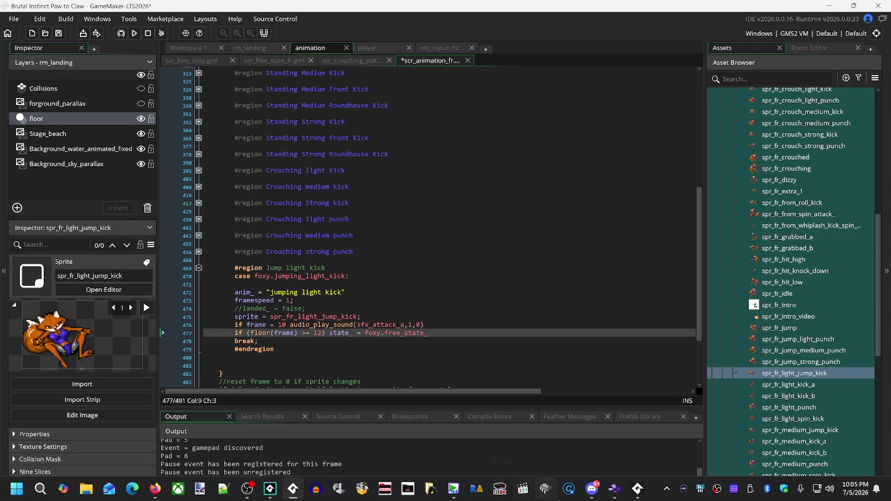
click(638, 489)
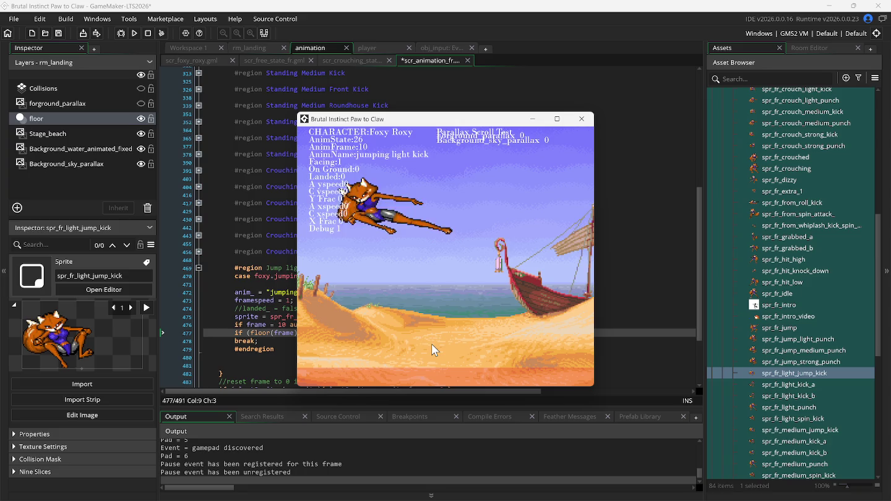
click(254, 243)
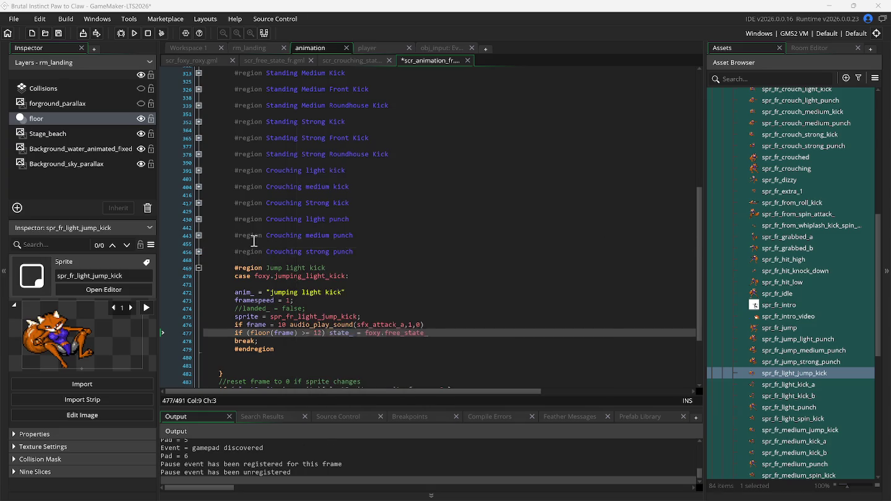
scroll(256, 246, down, 2)
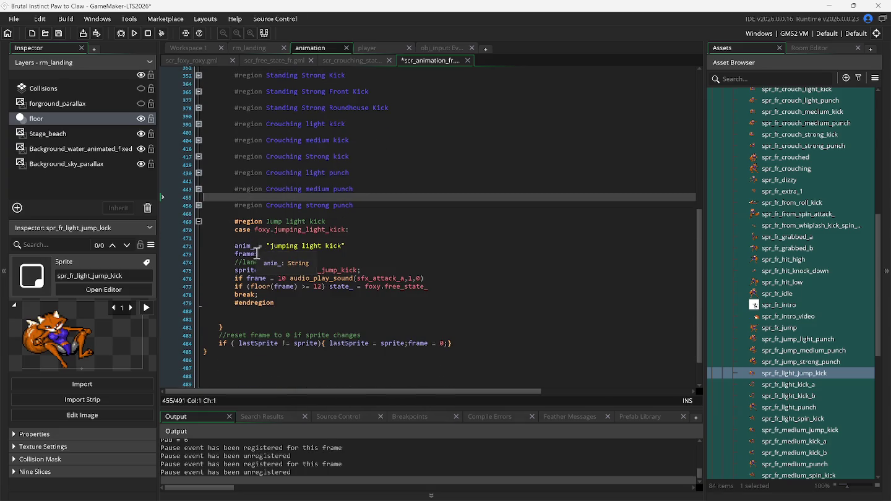
- Copy the Acceleration region from the Animation Jump Toward case
click(301, 233)
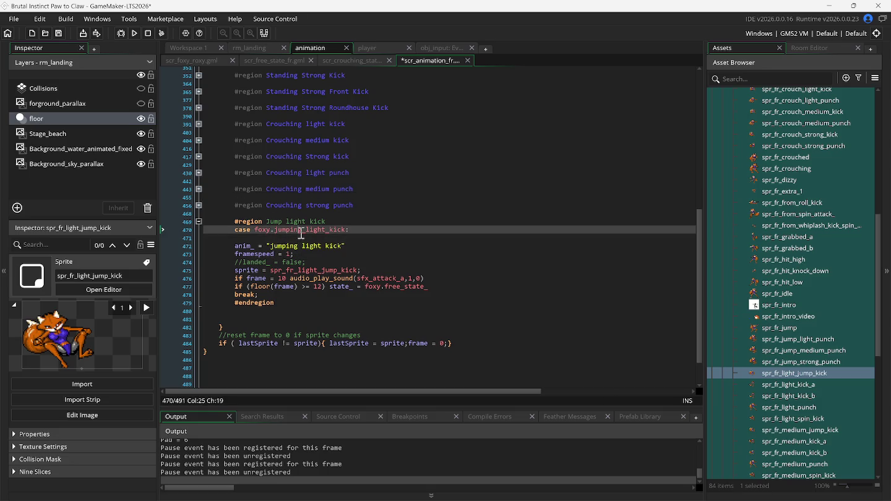
scroll(278, 230, up, 5)
scroll(254, 221, up, 8)
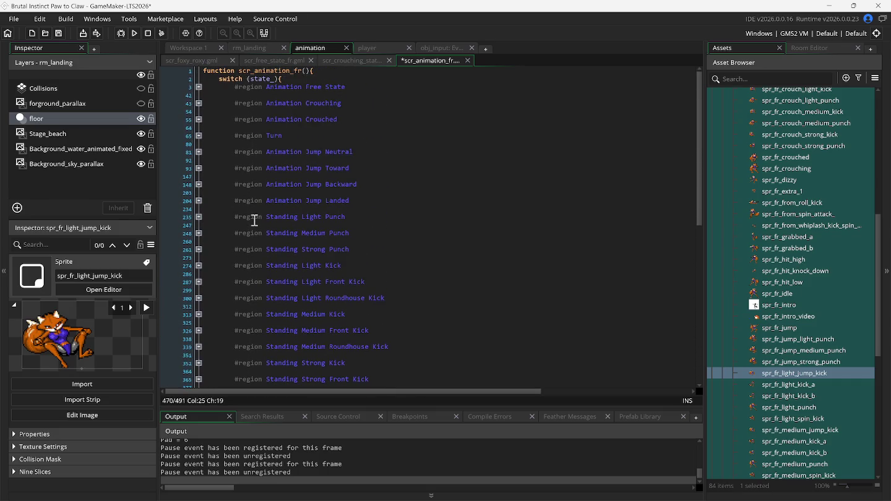
click(198, 152)
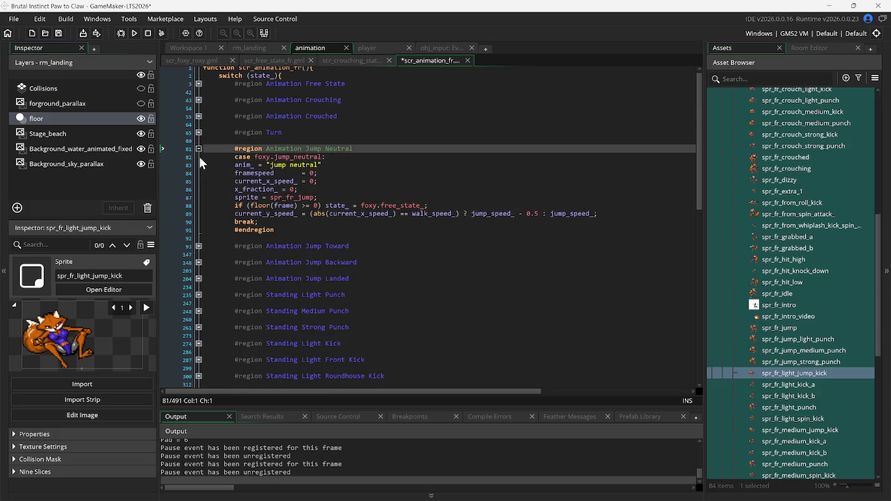
click(197, 149)
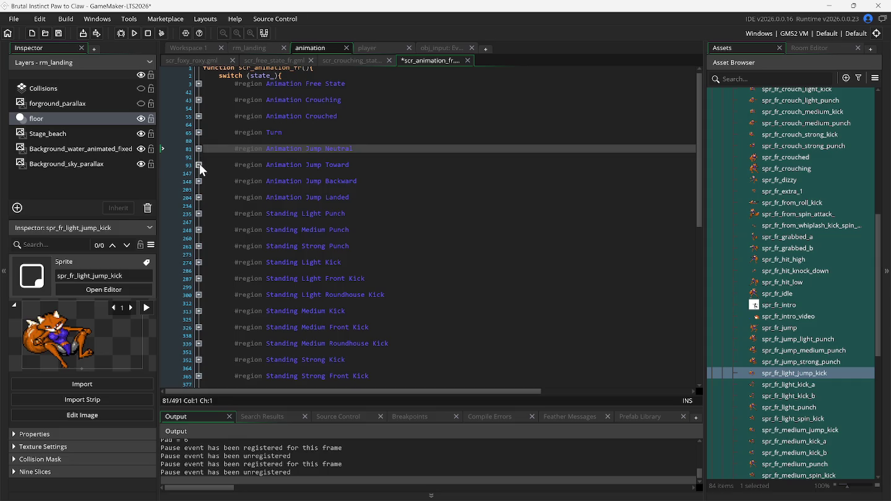
click(199, 164)
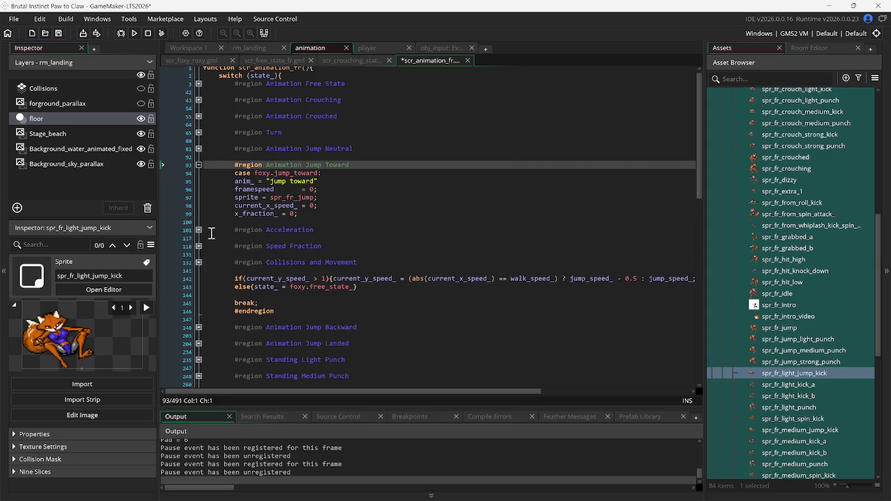
drag(212, 231, 300, 230)
right_click(300, 230)
click(321, 248)
- Remove the blank and //landed_ lines from the jump kick case and paste Acceleration there
scroll(249, 291, down, 15)
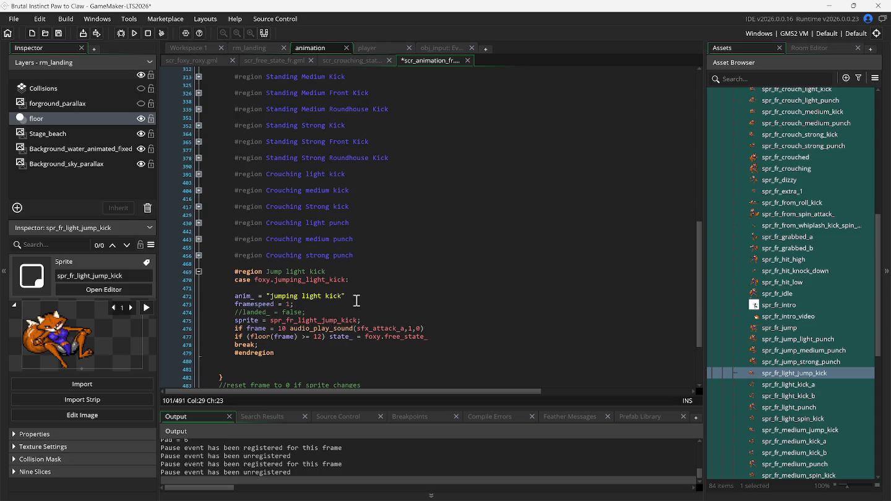
click(366, 281)
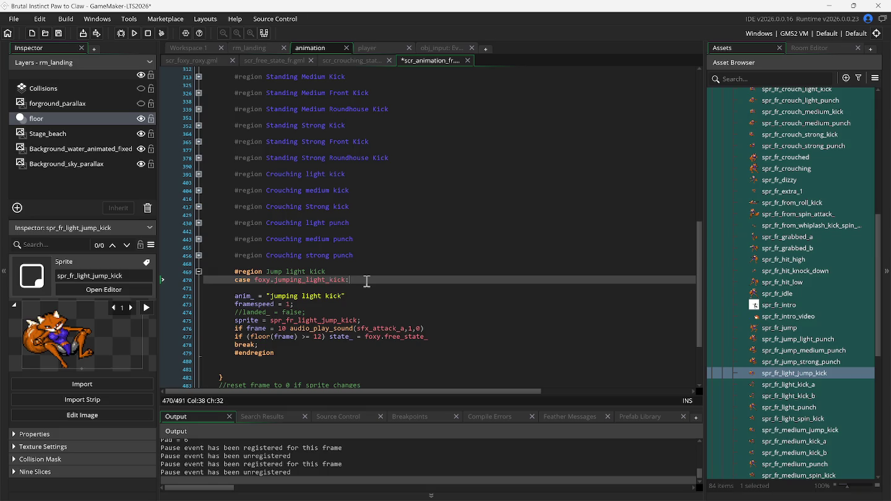
key(Delete)
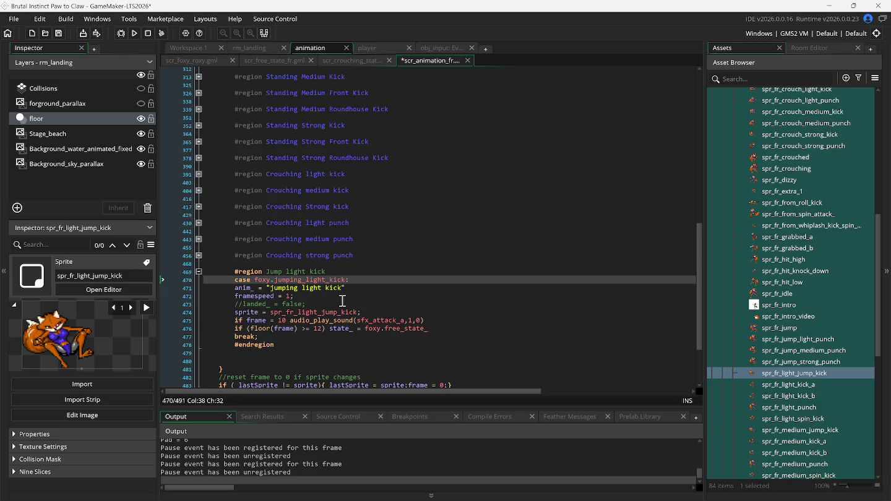
triple_click(332, 303)
key(Delete)
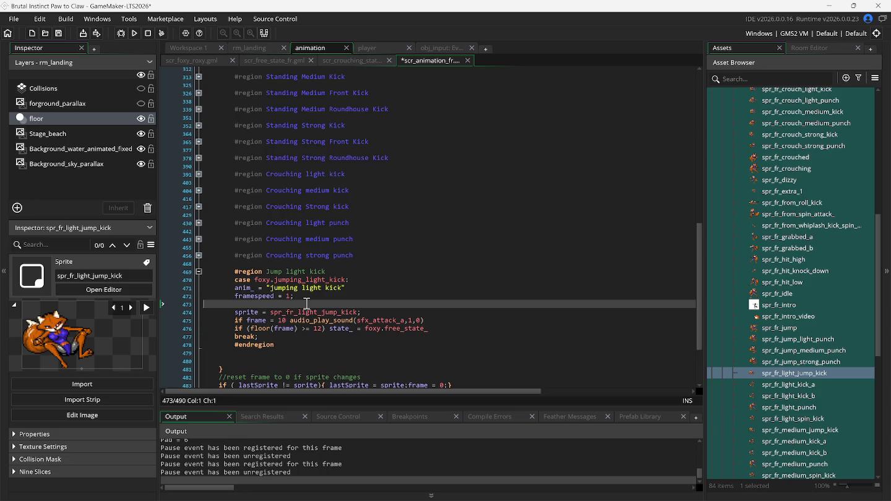
key(ctrl+v)
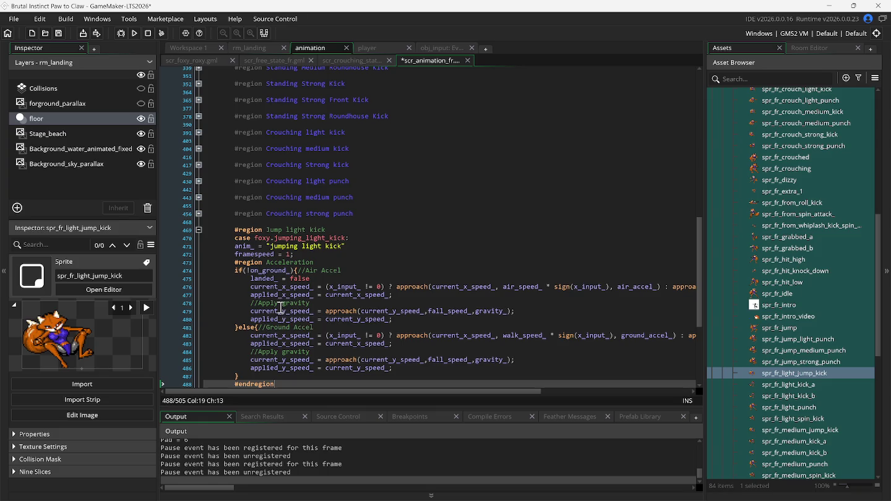
- Fold the pasted Acceleration region and run the game to test the air kick
click(198, 263)
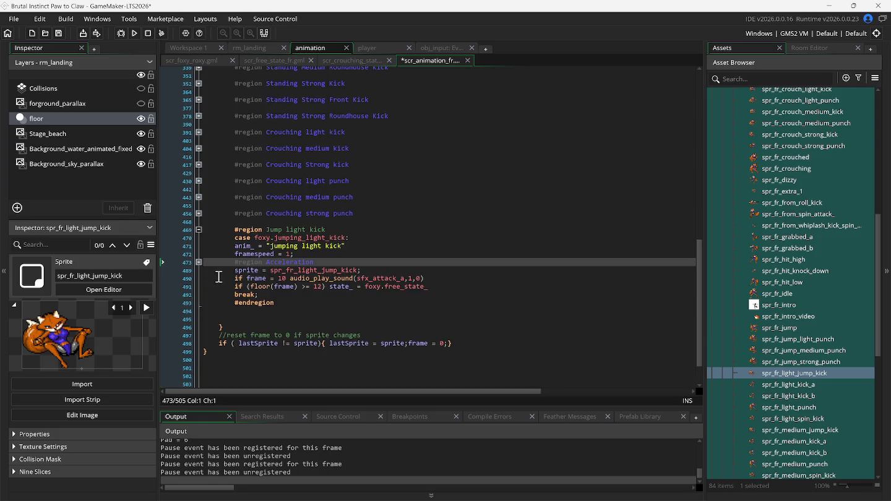
click(133, 34)
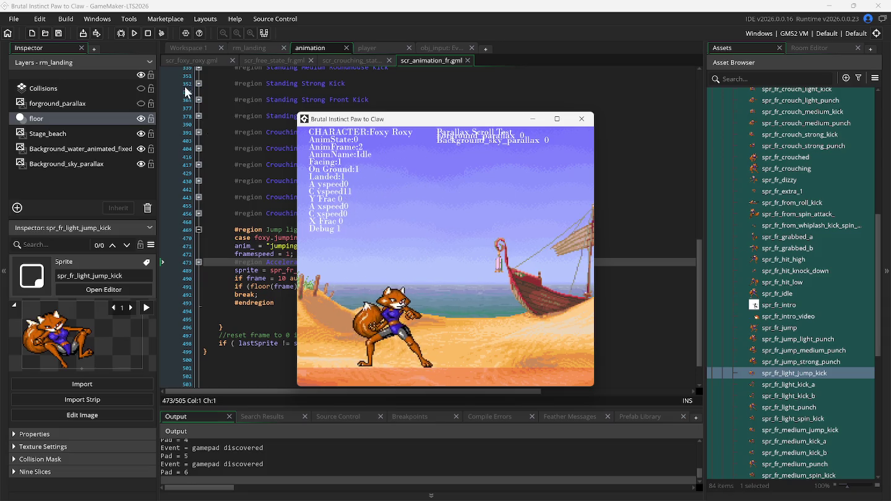
scroll(204, 99, up, 1)
click(228, 146)
- Select the whole Speed Fraction region line in the Jump Toward case
scroll(228, 130, up, 5)
scroll(225, 148, up, 1)
drag(206, 140, 295, 140)
drag(208, 138, 342, 137)
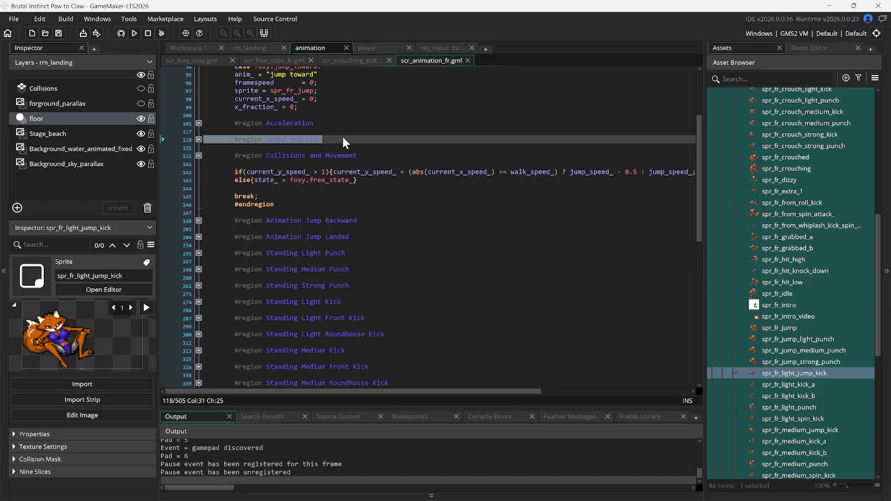
- Copy the Speed Fraction region and paste it below Acceleration in the jump kick case
right_click(304, 140)
click(322, 157)
scroll(315, 222, down, 7)
scroll(316, 221, down, 8)
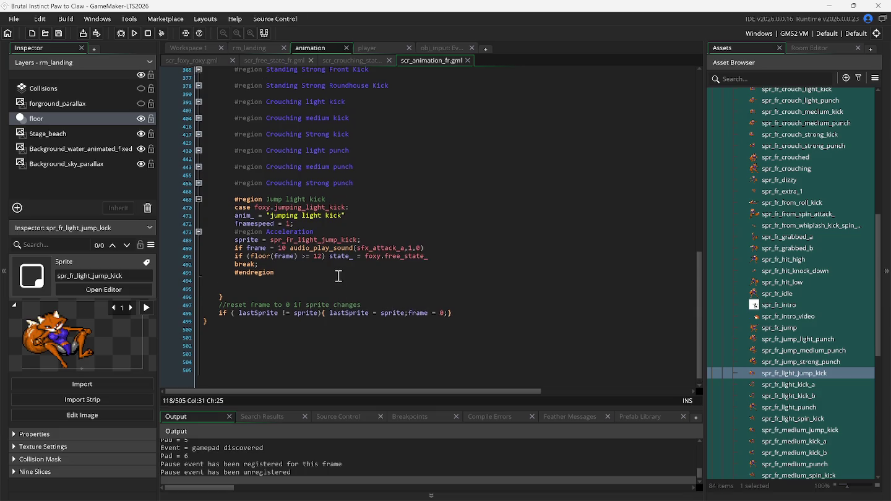
scroll(336, 280, up, 11)
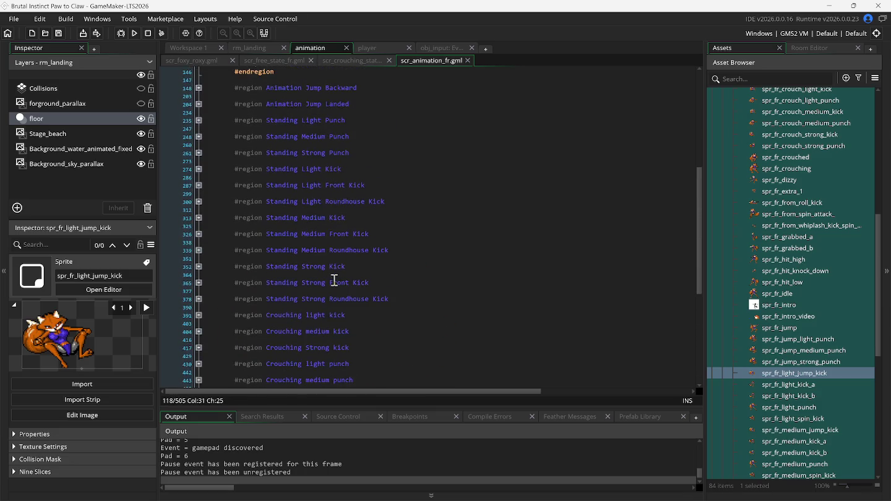
scroll(332, 283, down, 5)
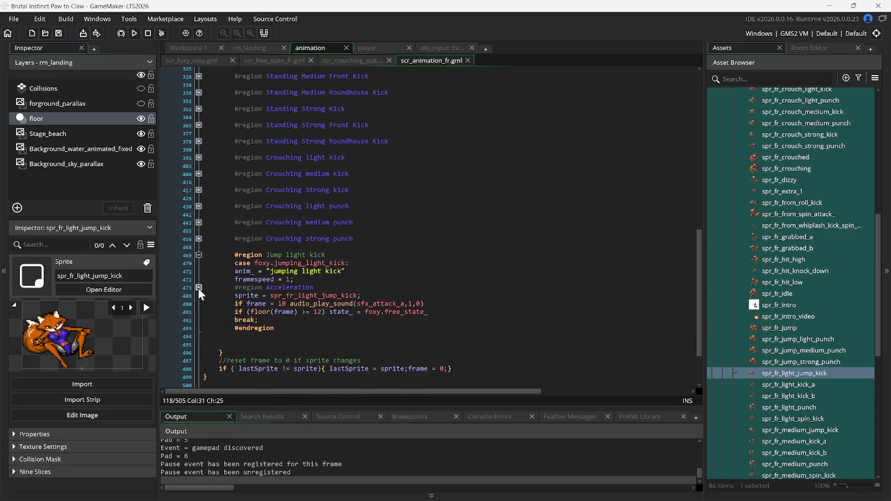
click(322, 289)
key(Return)
key(Return)
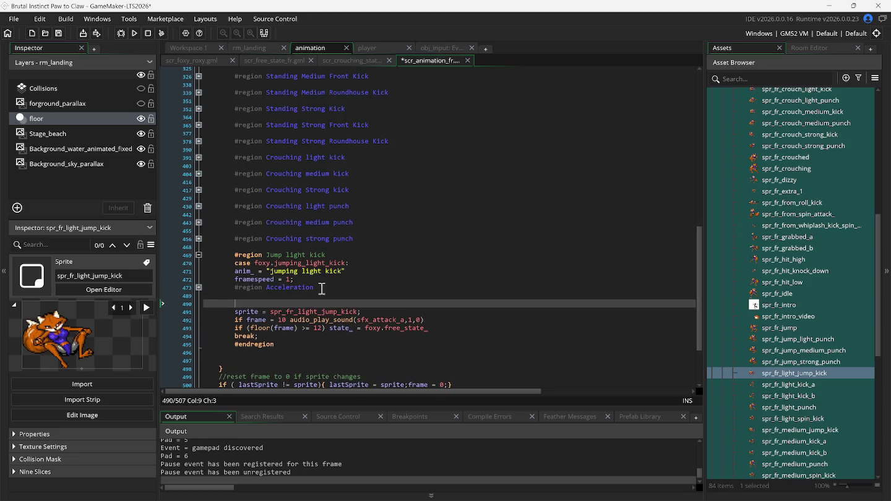
key(Up)
key(ctrl+v)
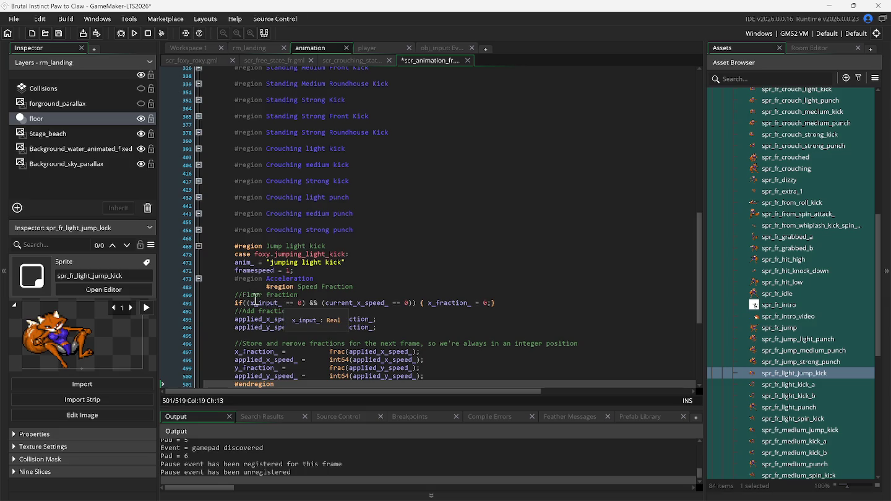
- Fix the Speed Fraction region header's indentation and verify both regions fold correctly
click(198, 286)
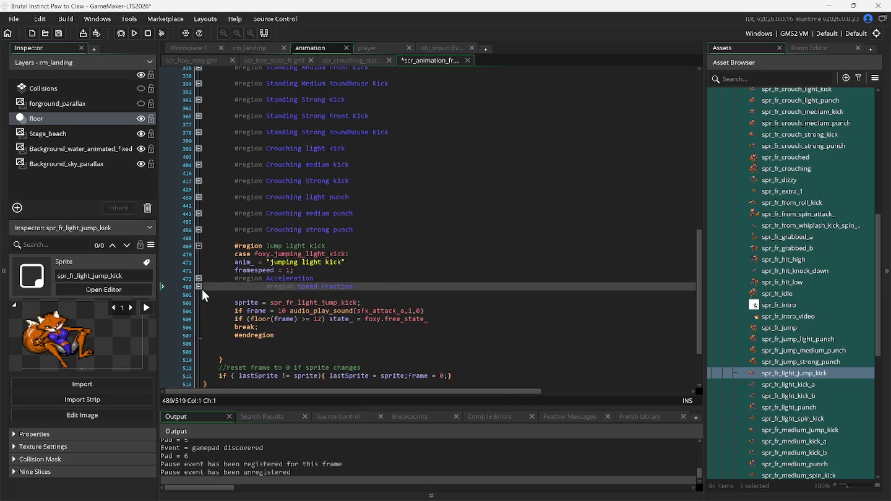
click(198, 286)
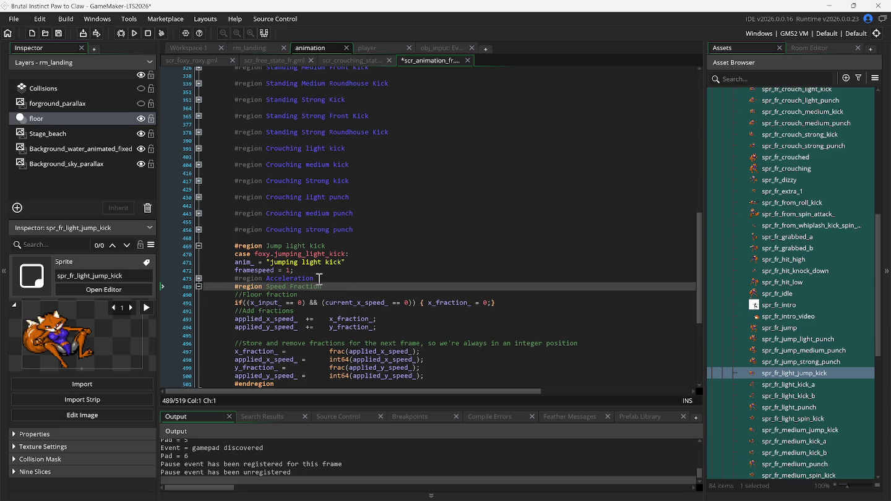
key(Return)
click(198, 280)
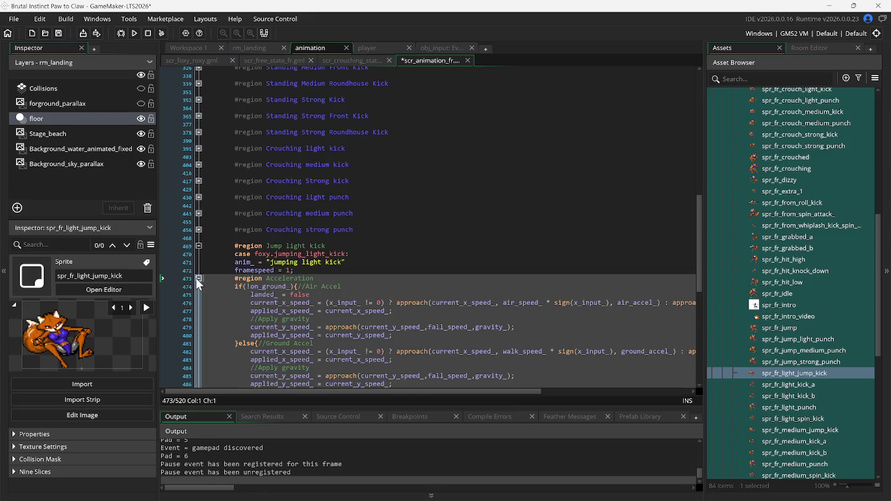
click(198, 280)
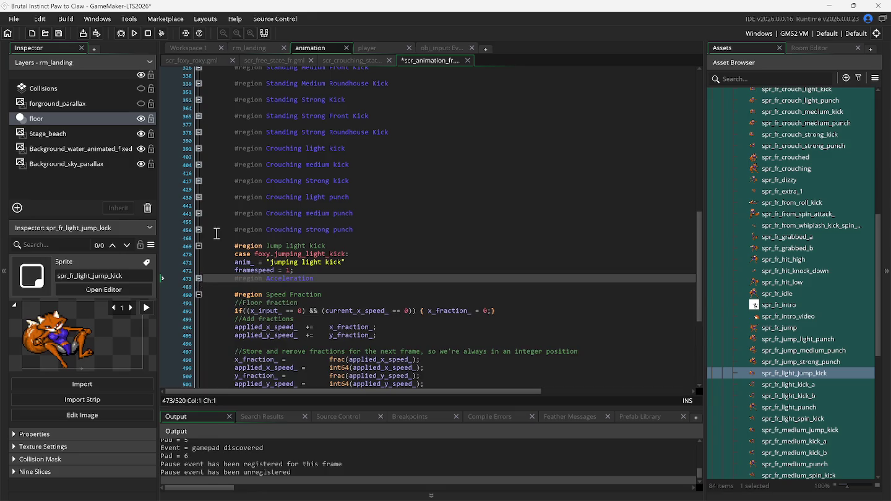
scroll(270, 200, up, 14)
scroll(269, 200, up, 3)
- Inspect the Jump Toward Acceleration and Speed Fraction regions, then run the game to test
scroll(269, 200, up, 1)
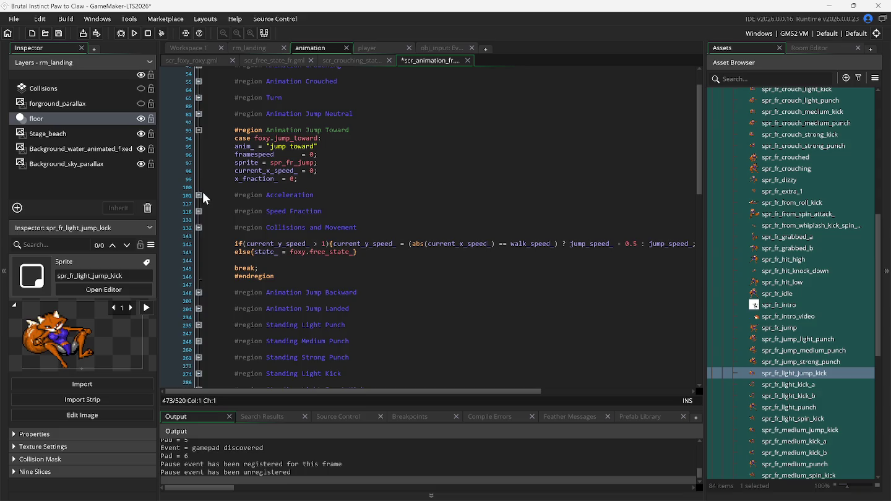
click(199, 195)
click(198, 194)
click(198, 212)
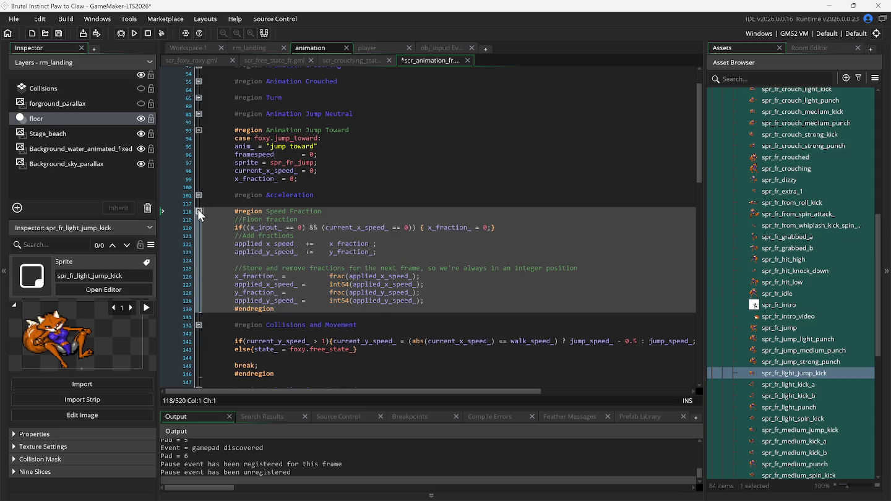
click(198, 213)
click(134, 33)
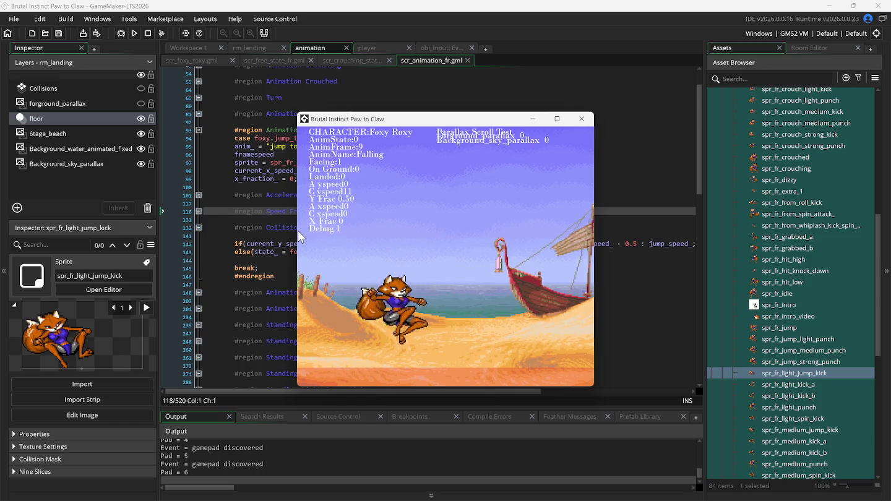
- Back in the animation script, inspect the Speed Fraction and Collisions and Movement regions
click(248, 211)
click(222, 211)
click(198, 211)
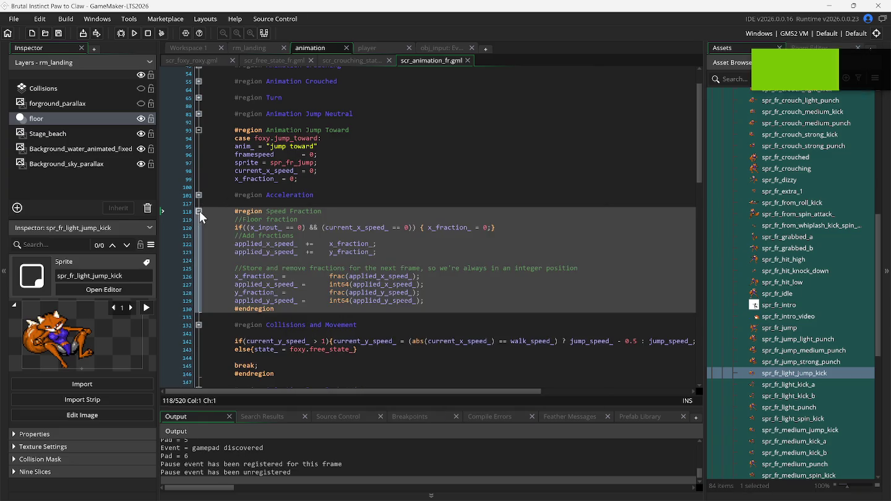
click(199, 211)
click(197, 226)
click(198, 225)
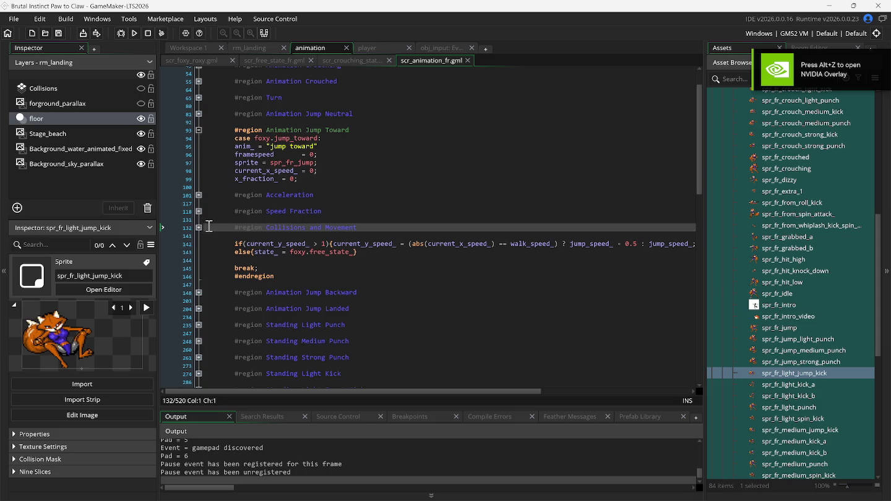
- Copy the collapsed Collisions and Movement region from the Jump Toward case
drag(206, 226, 341, 228)
right_click(344, 233)
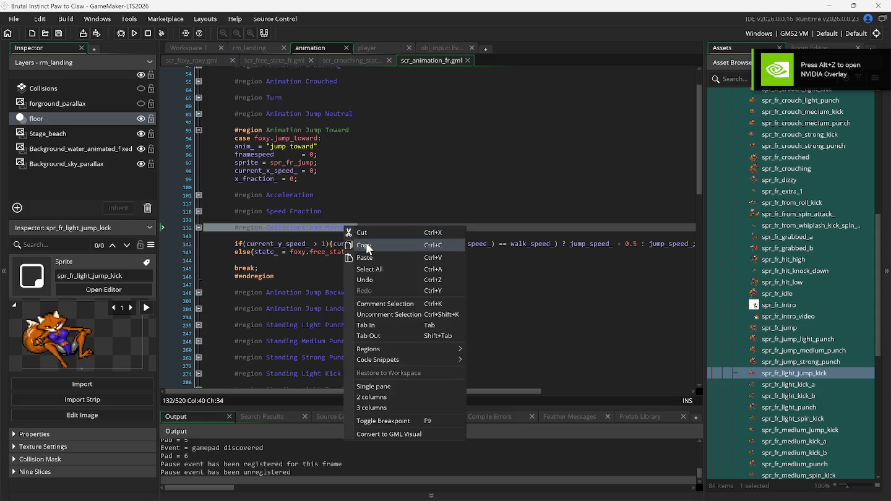
click(357, 243)
- Paste it after the jump light kick's Speed Fraction region, fold it, and run the game
scroll(347, 266, down, 10)
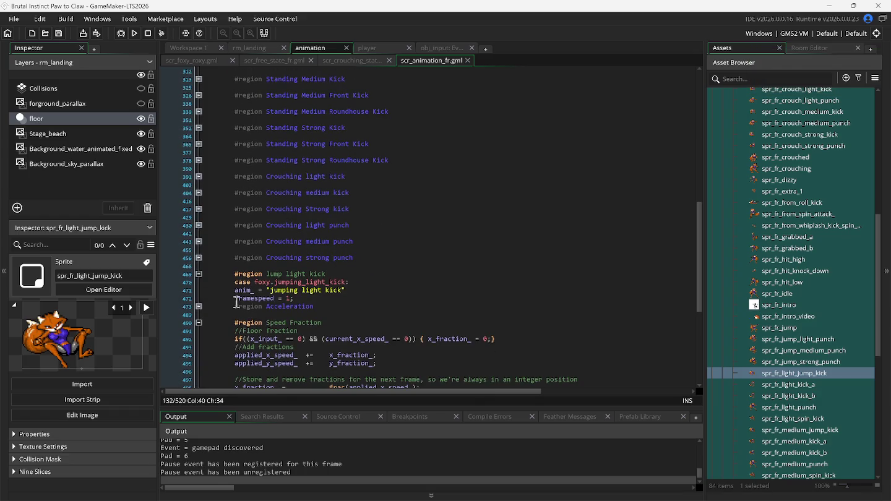
click(199, 322)
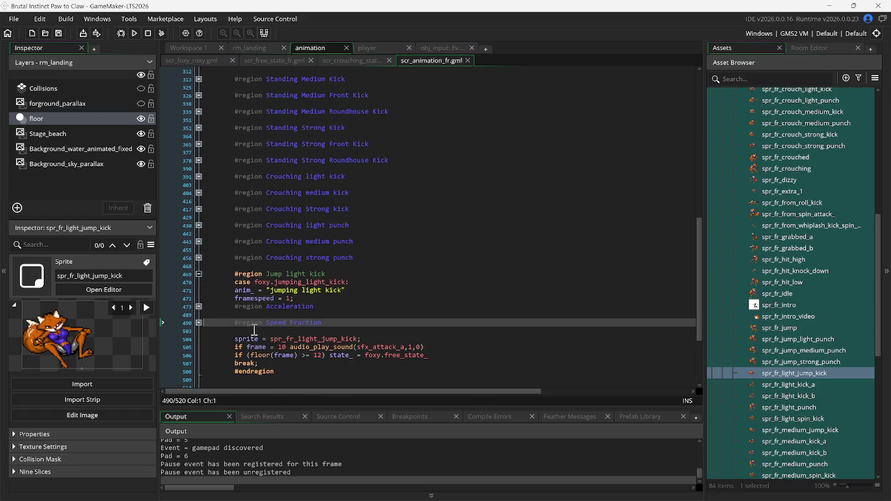
click(349, 326)
key(Return)
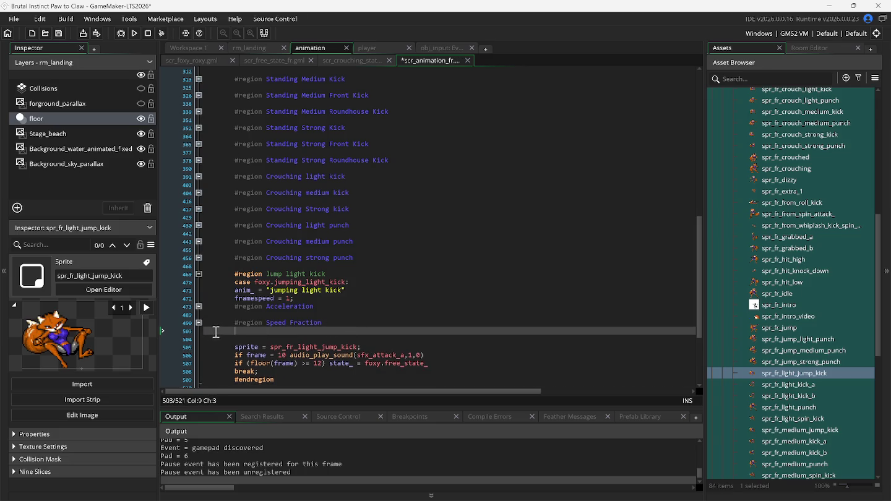
key(Return)
key(ctrl+v)
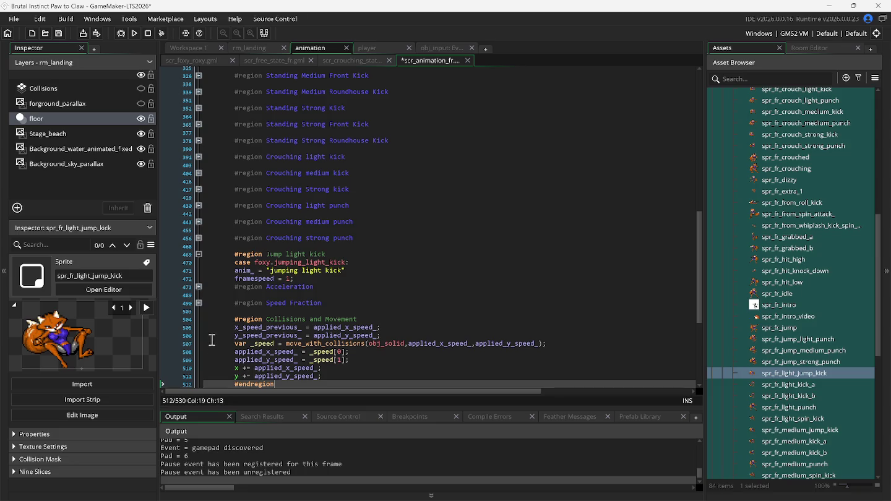
click(210, 334)
click(198, 320)
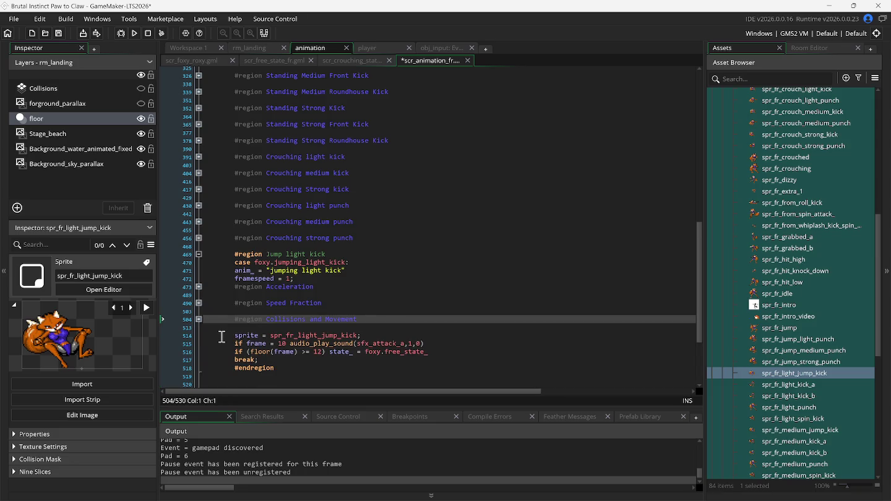
key(F5)
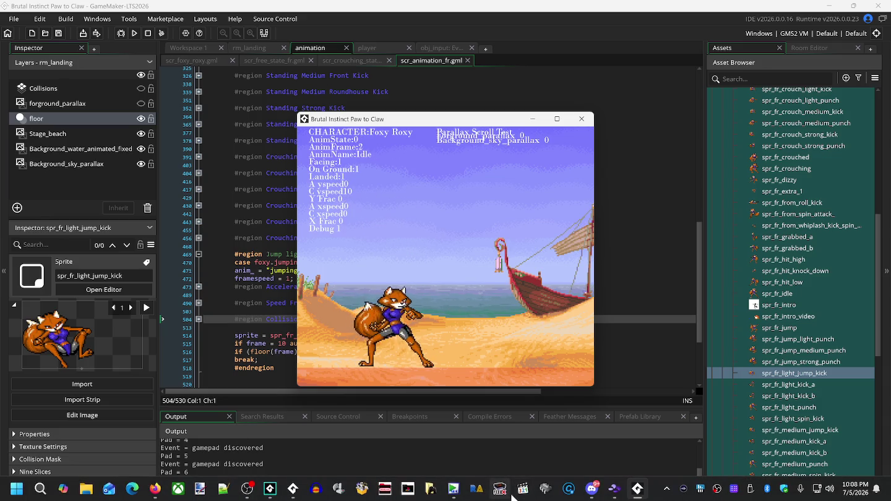
- Bring the Snes9x window with the original Brutal: Paws of Fury to the front
click(614, 493)
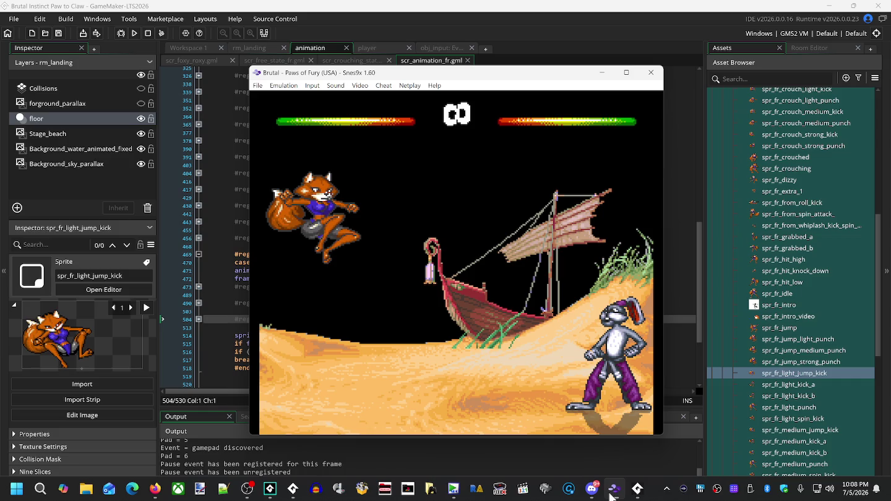
- Load the Snes9x save state and rewind the fox's jump kick back to the tucked pose
key(F1)
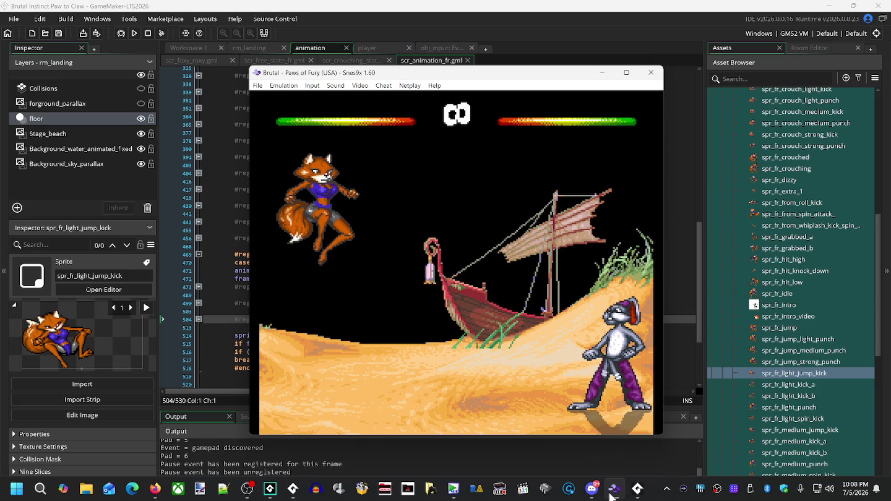
key(BackSpace)
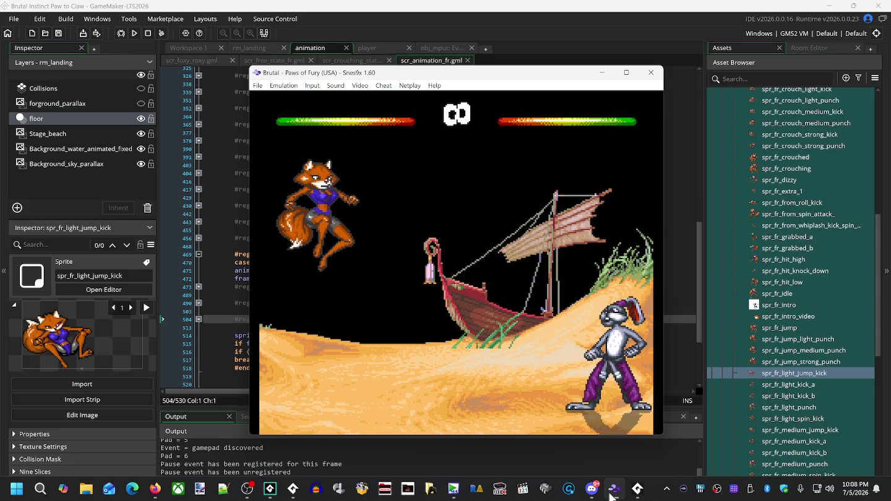
key(BackSpace)
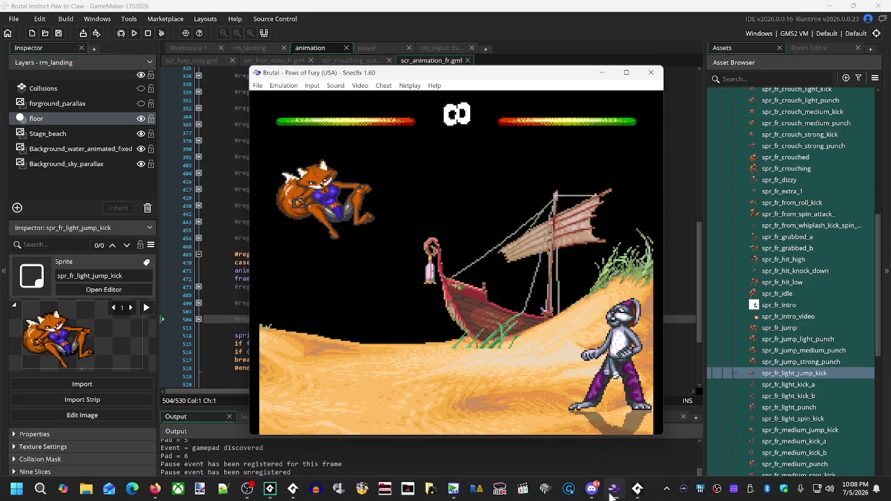
key(BackSpace)
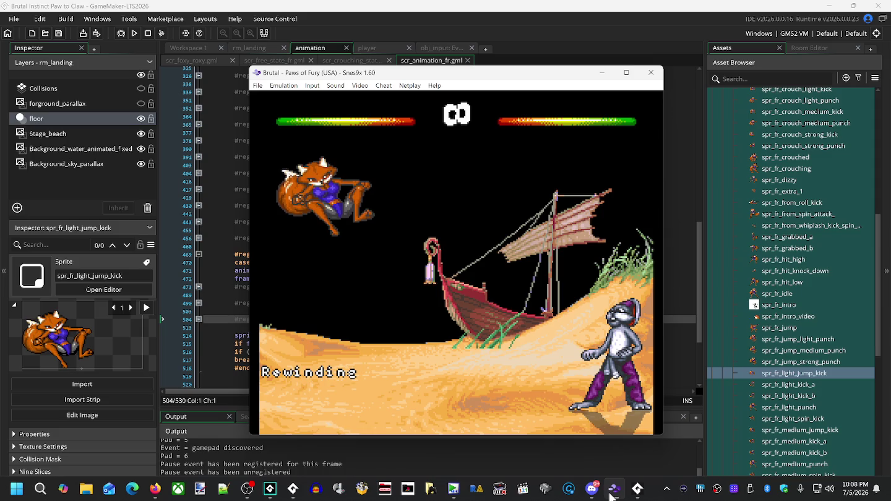
key(BackSpace)
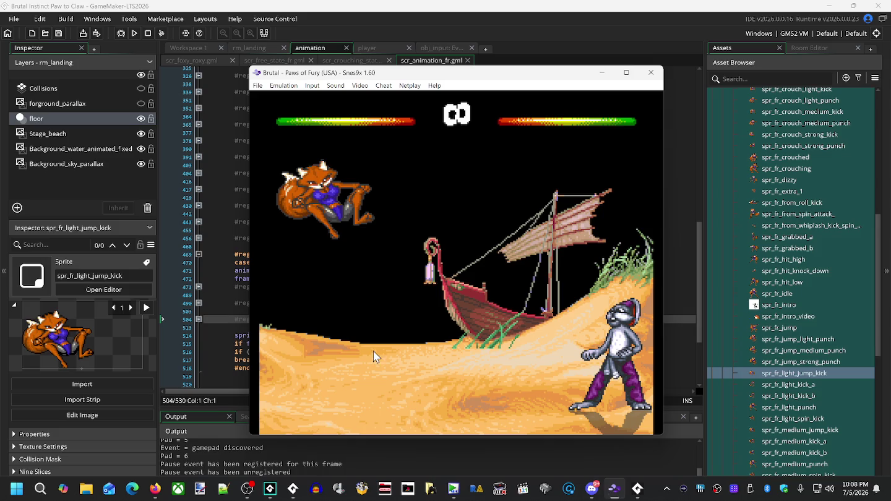
click(813, 376)
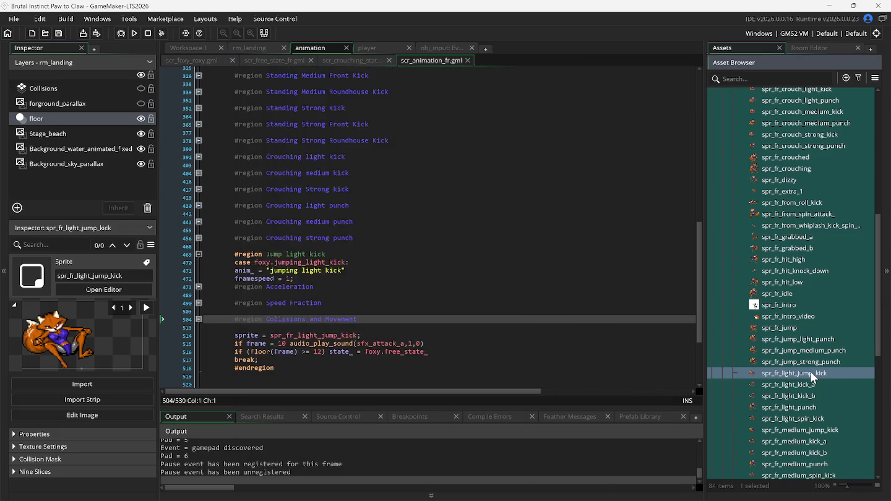
- Open spr_fr_light_jump_kick and test Roxy's jump with the current origin
double_click(812, 375)
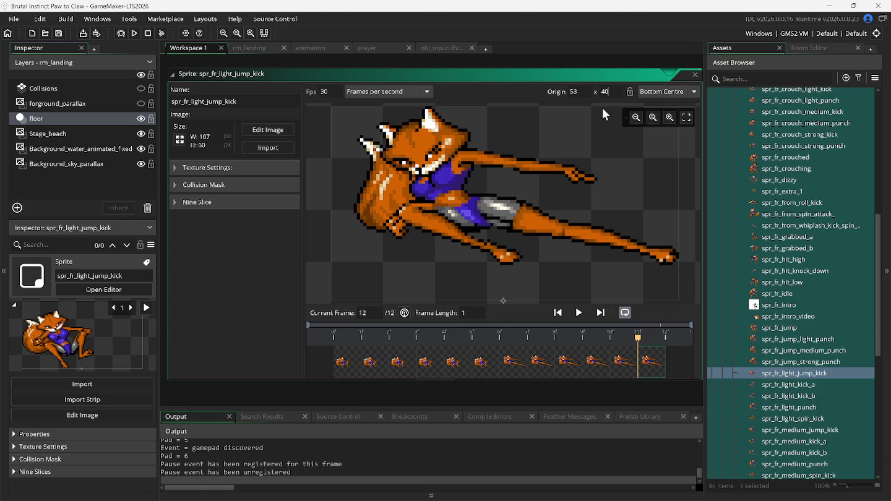
key(F5)
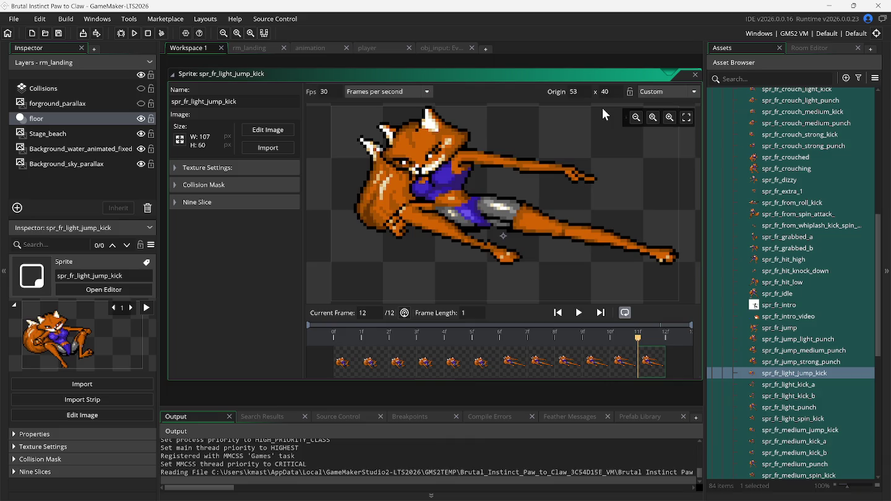
key(Up)
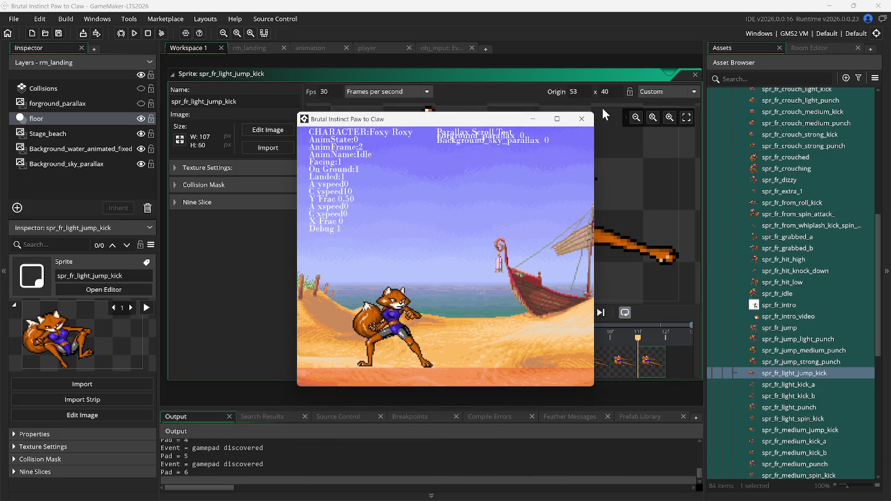
click(608, 93)
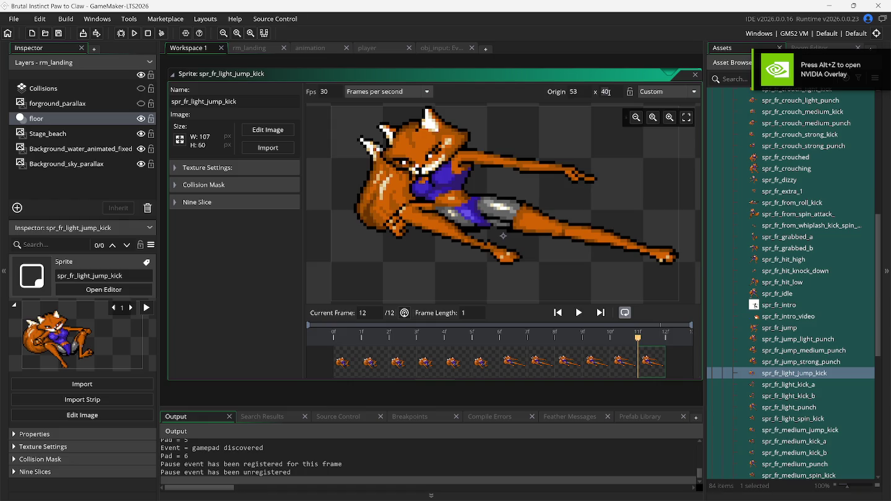
- Set the sprite's origin y to 180 and test Foxy's jumping light kick in-game
text(180)
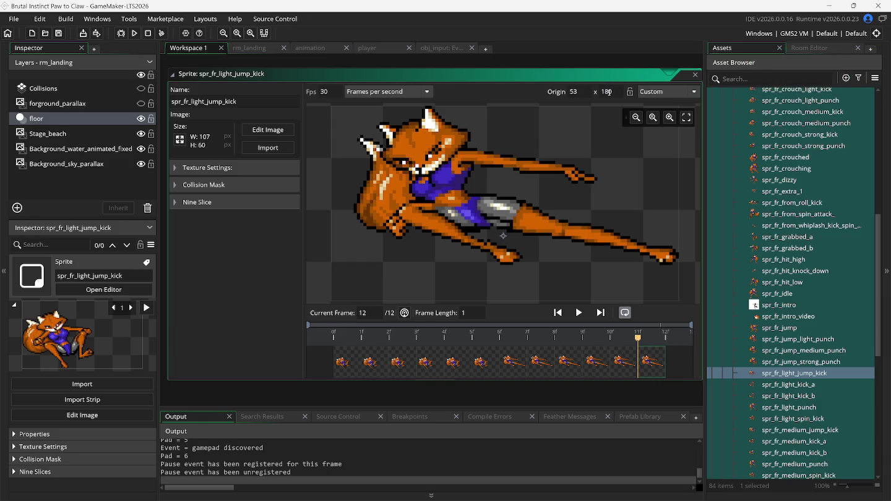
key(F5)
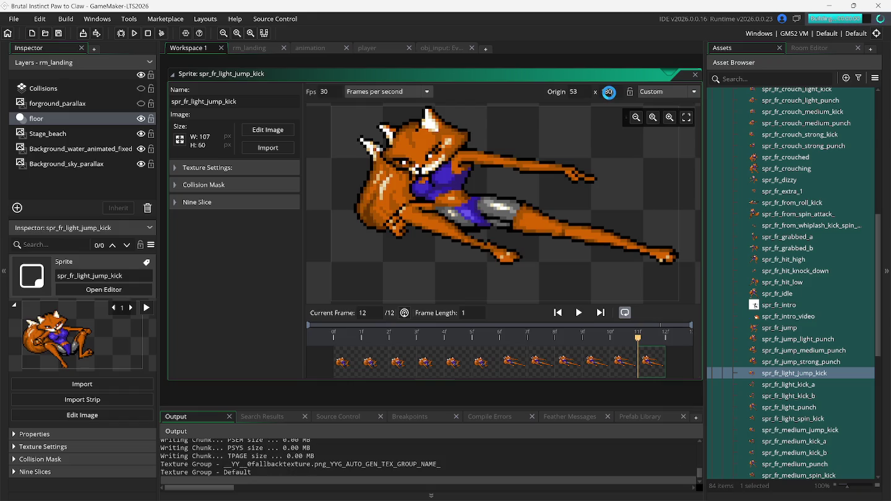
key(Up)
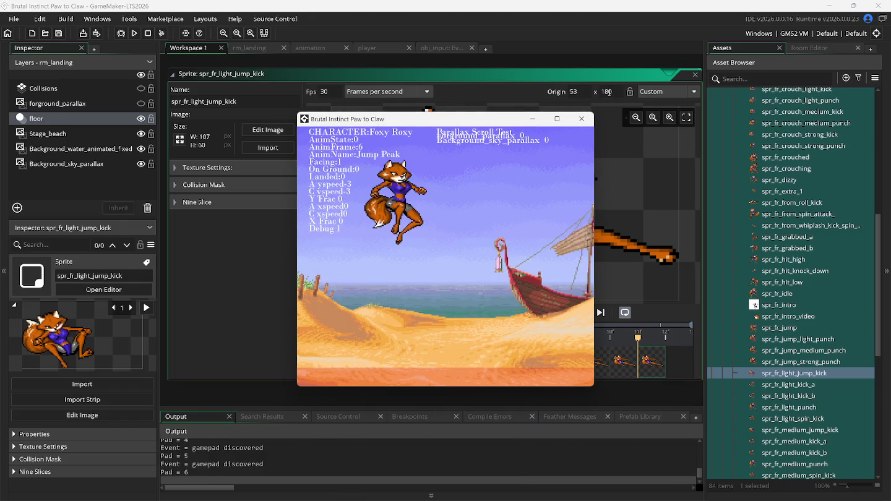
key(z)
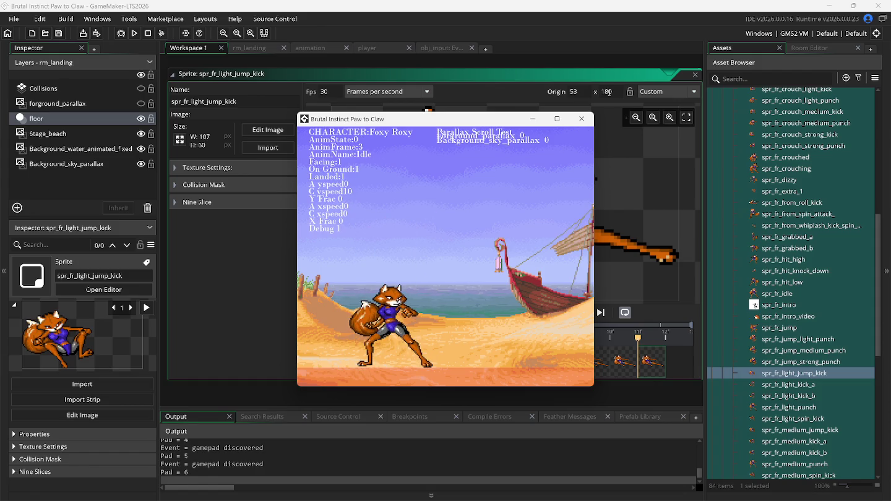
click(566, 73)
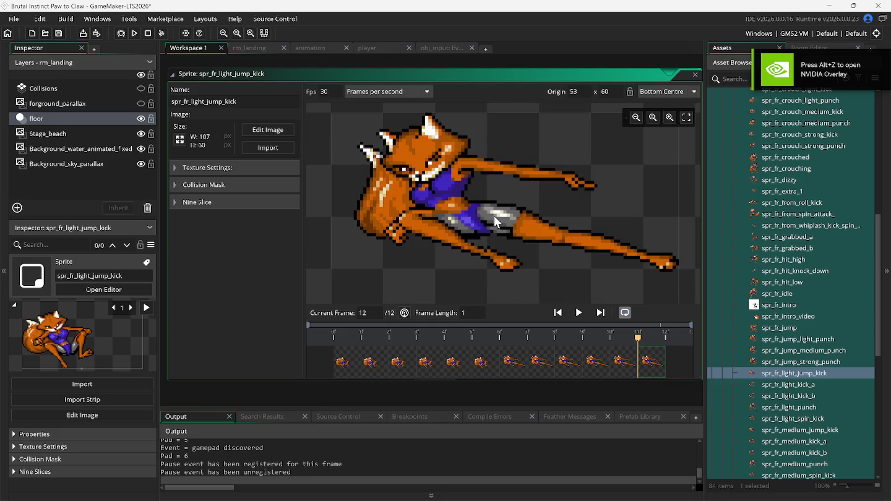
- Run the game twice to test the custom origin around 30, 70
scroll(502, 259, down, 1)
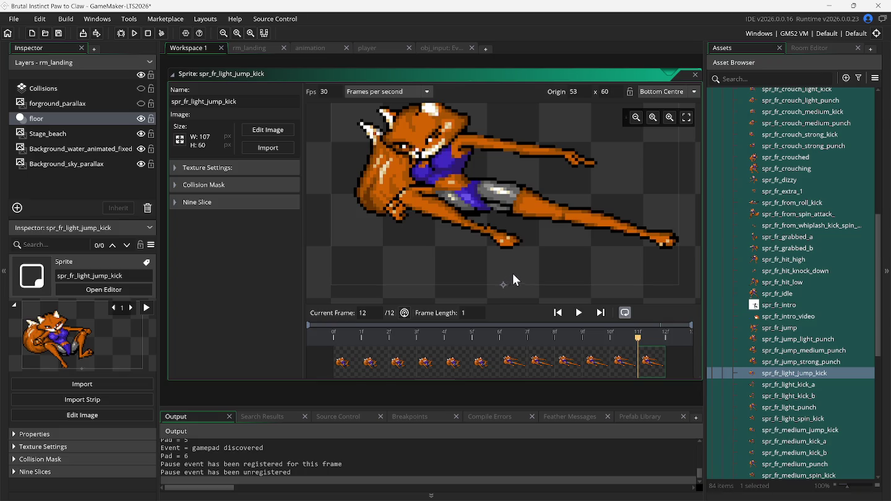
scroll(564, 243, down, 2)
scroll(565, 241, up, 3)
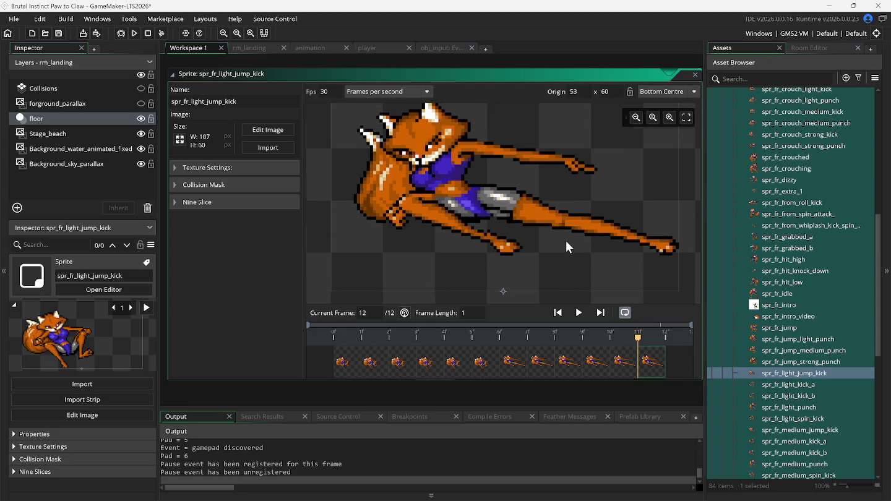
click(135, 34)
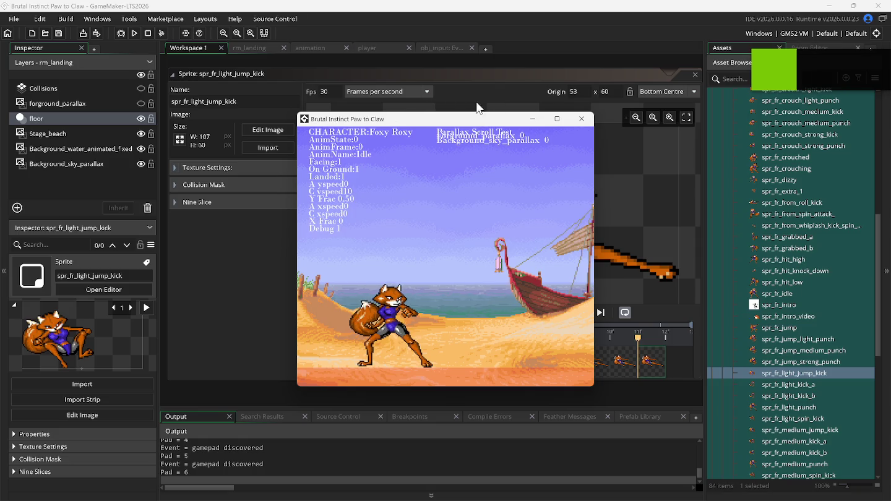
click(575, 91)
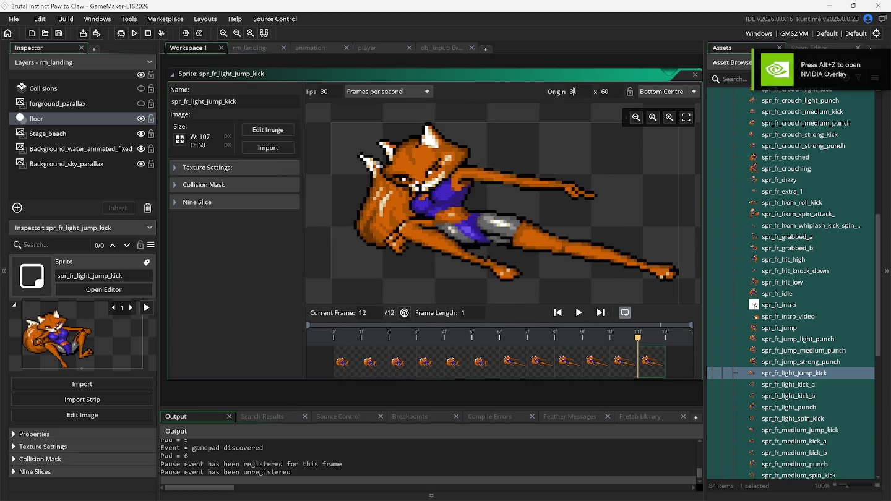
text(6)
key(F5)
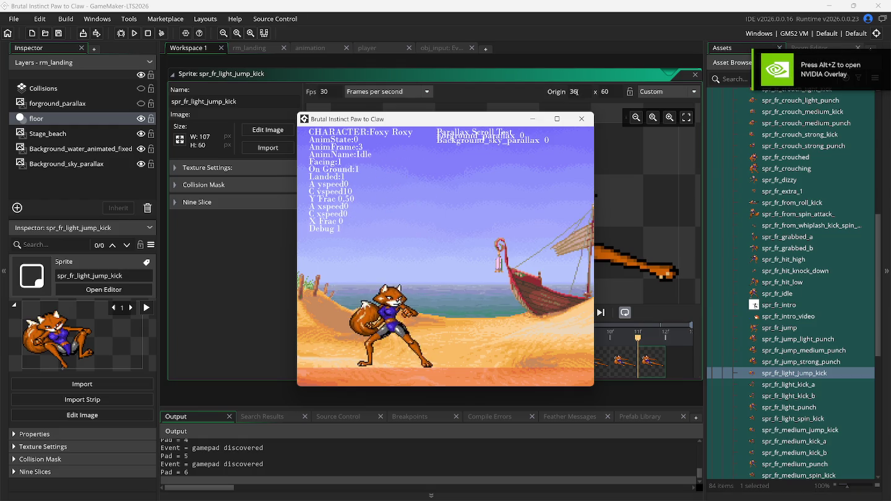
click(576, 92)
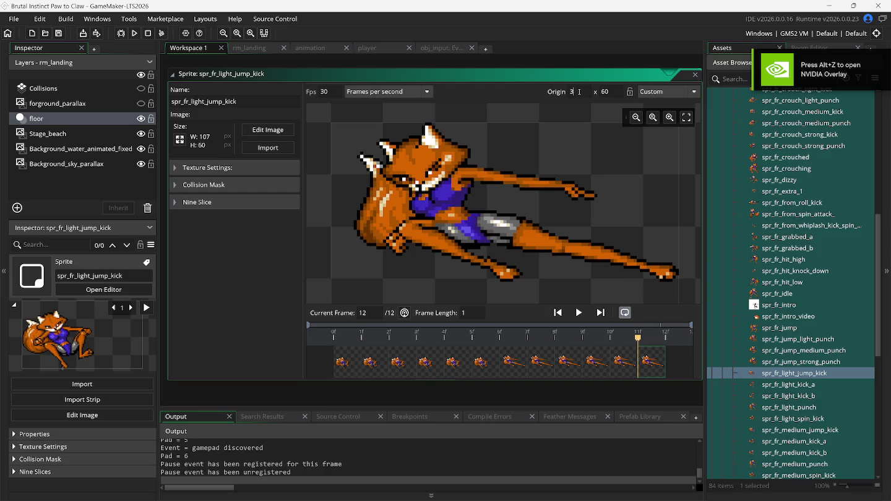
text(0)
- Rerun the game and move its window aside to compare Foxy against the sprite
key(F5)
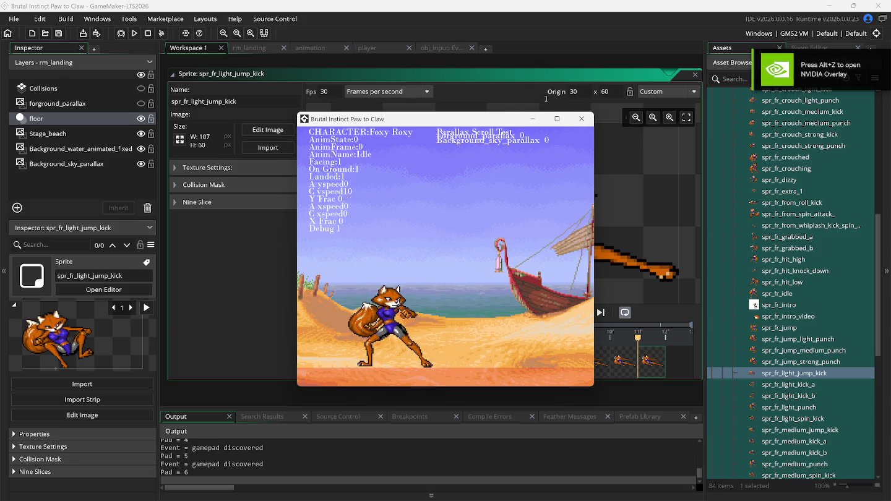
drag(487, 119, 250, 115)
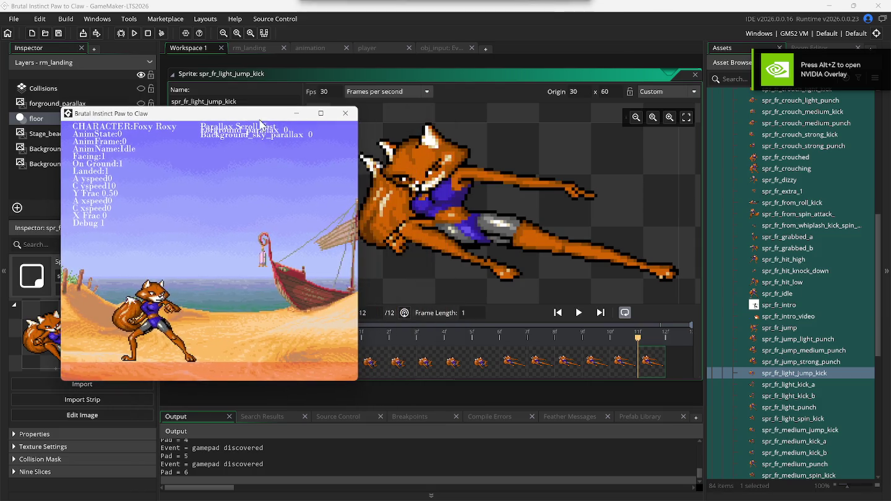
scroll(492, 192, down, 2)
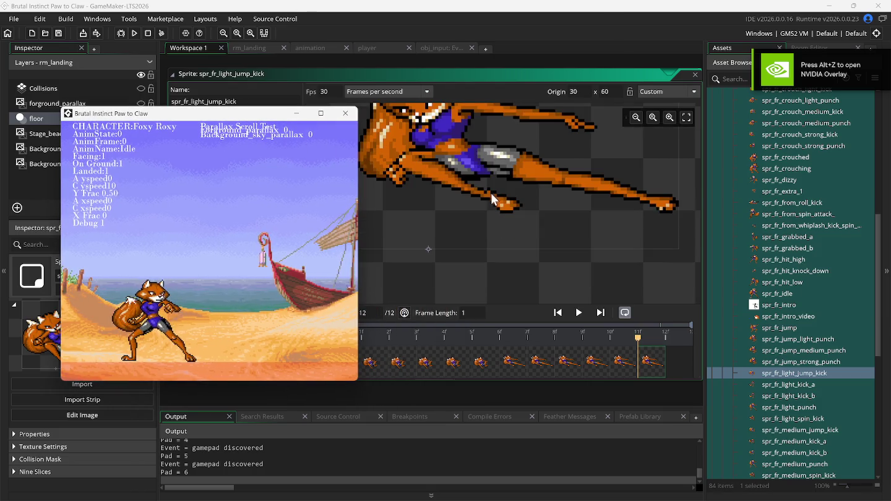
scroll(491, 193, up, 2)
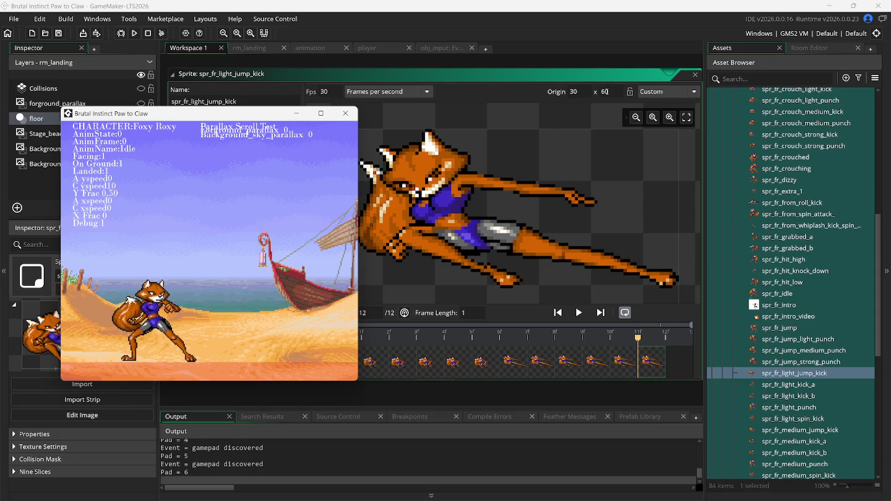
click(606, 92)
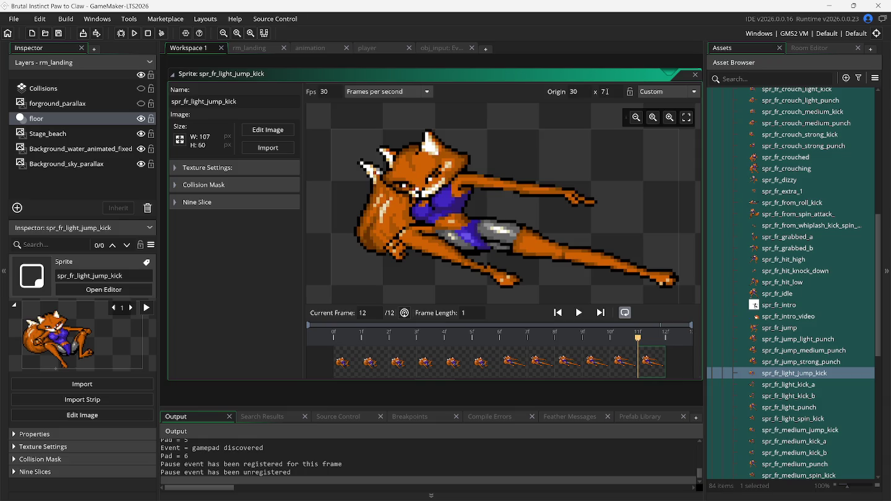
- Test the jump kick with origin 30, 70, then return to the sprite editor
key(F5)
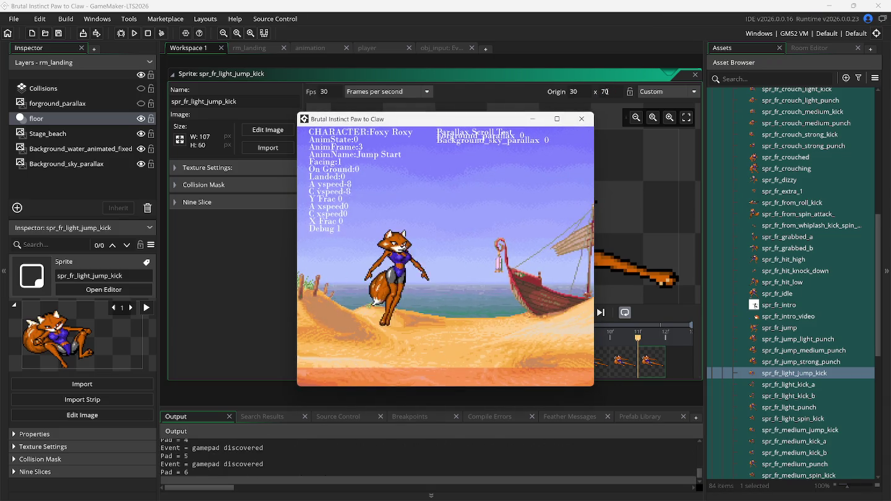
key(k)
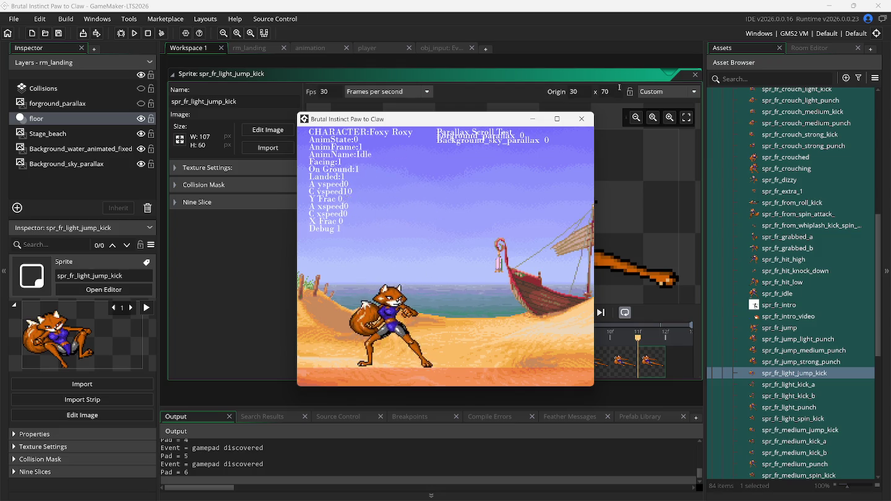
drag(501, 119, 270, 138)
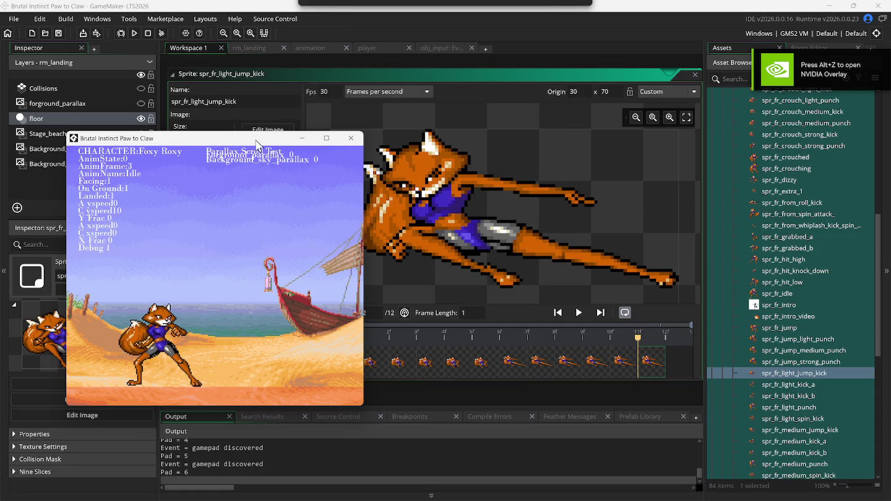
click(464, 223)
scroll(465, 222, down, 5)
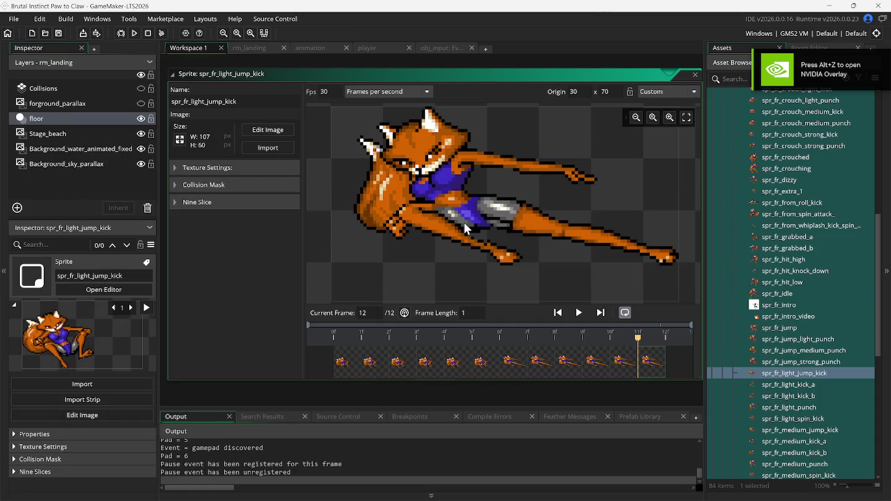
scroll(464, 224, down, 4)
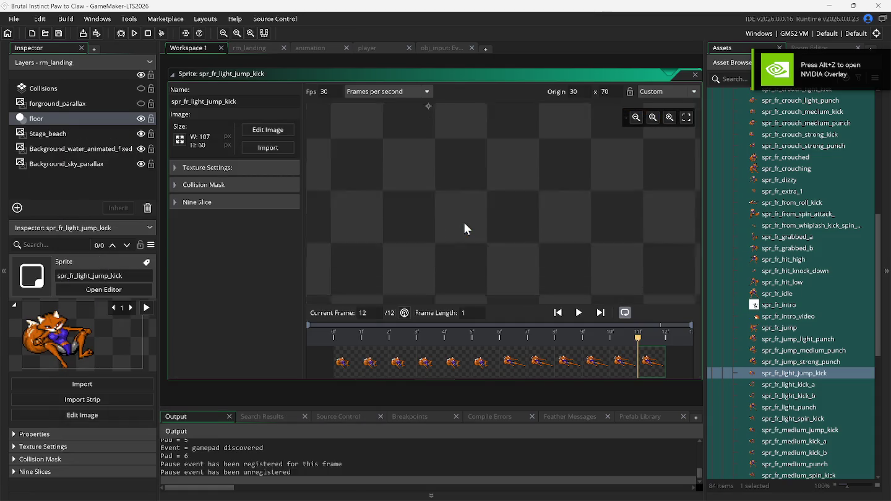
scroll(464, 224, up, 5)
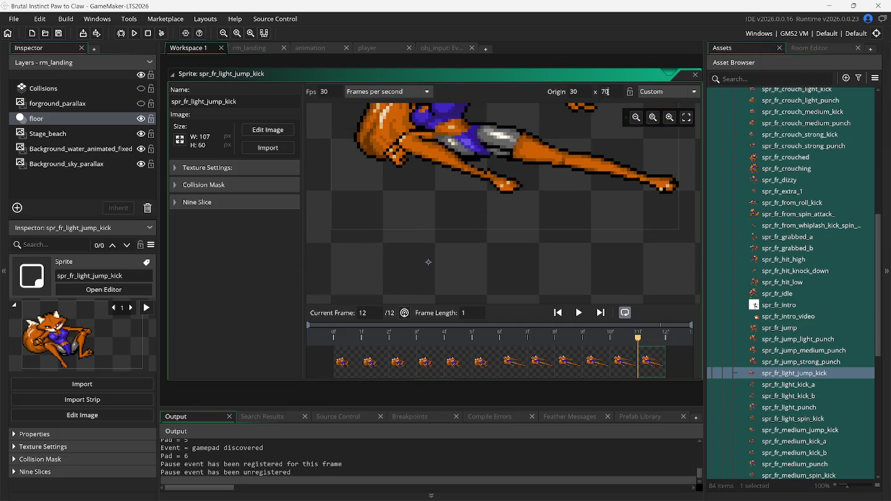
text(80)
- Rerun with origin 30, 80 and check the jumping light kick's alignment twice
key(F5)
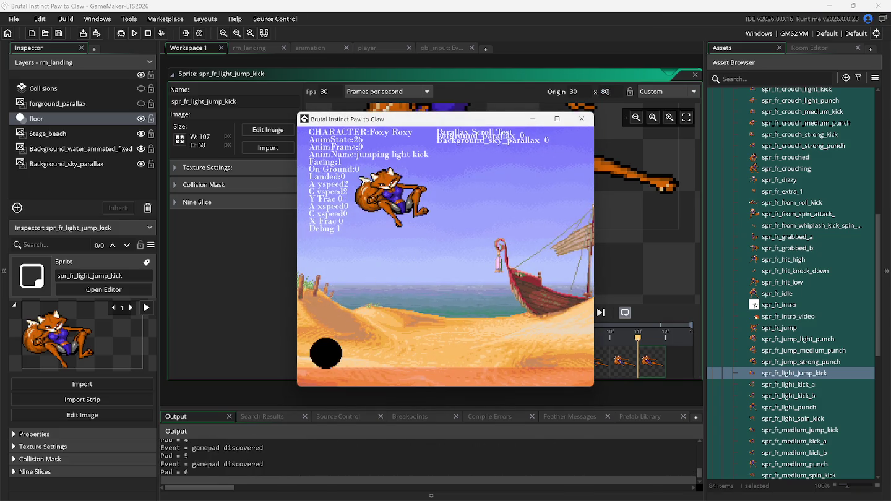
key(Up)
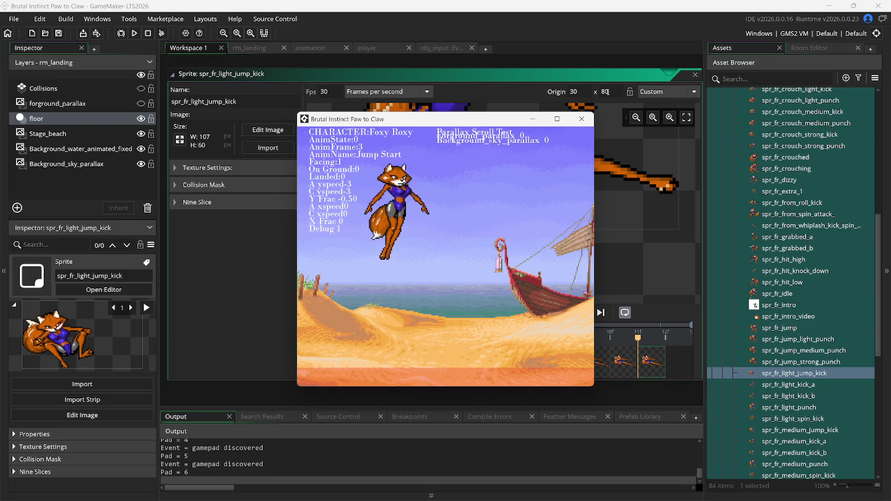
key(z)
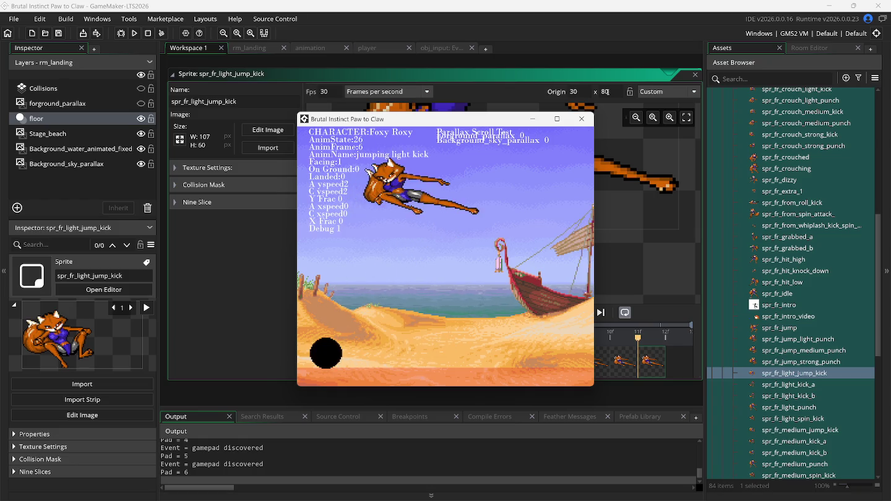
key(Up)
key(z)
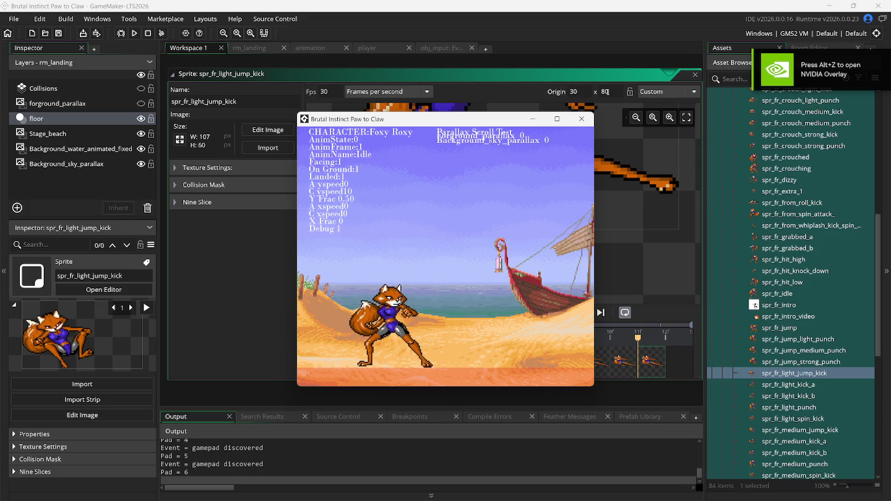
click(580, 91)
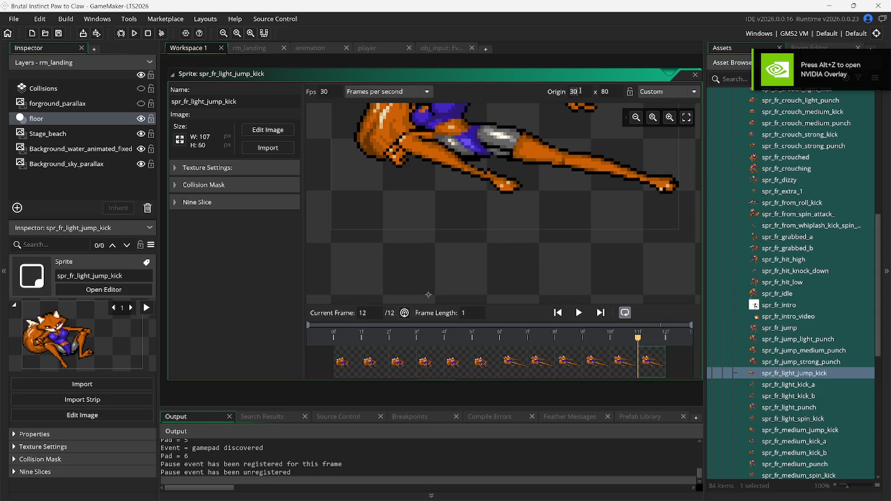
- Change the origin to 40, 80 and test Foxy's jump kicks
text(4)
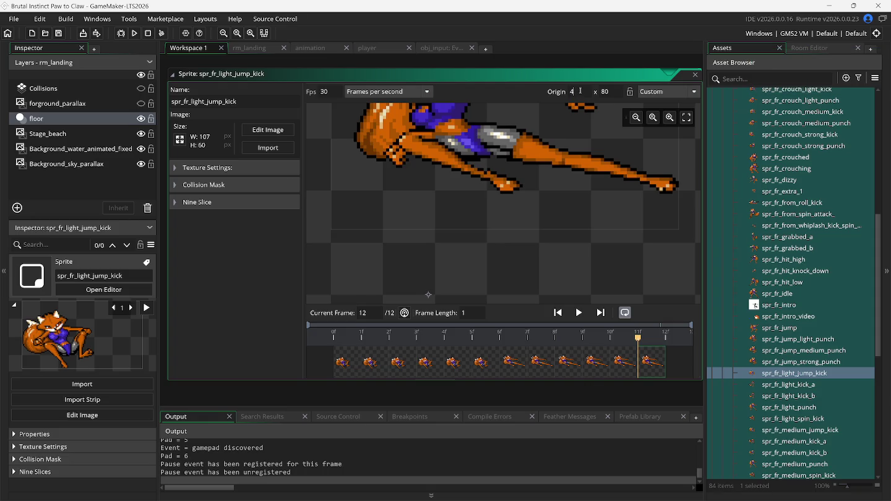
key(F5)
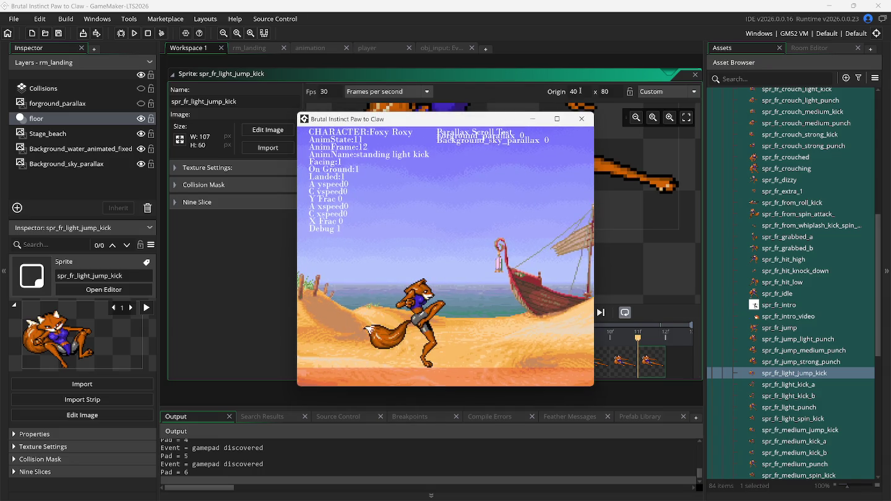
key(x)
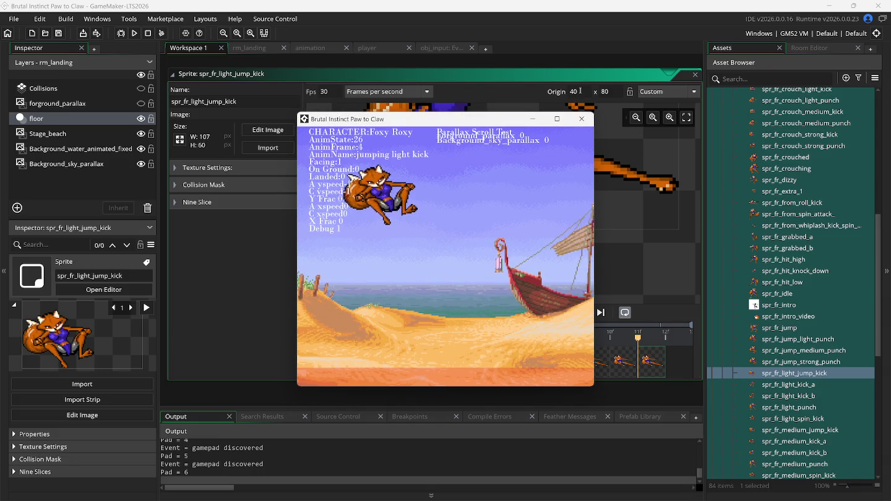
key(z)
key(x)
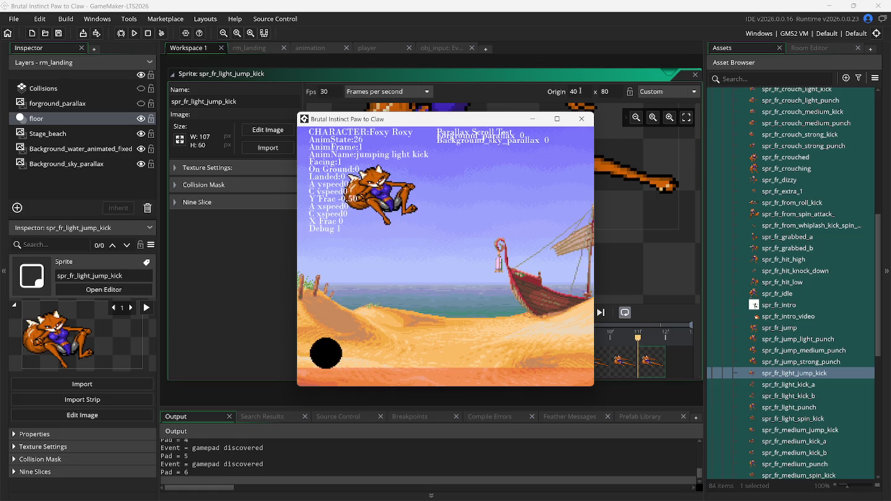
- Settle the origin at 20, 80, rebuild, and bring up Snes9x for comparison
click(580, 91)
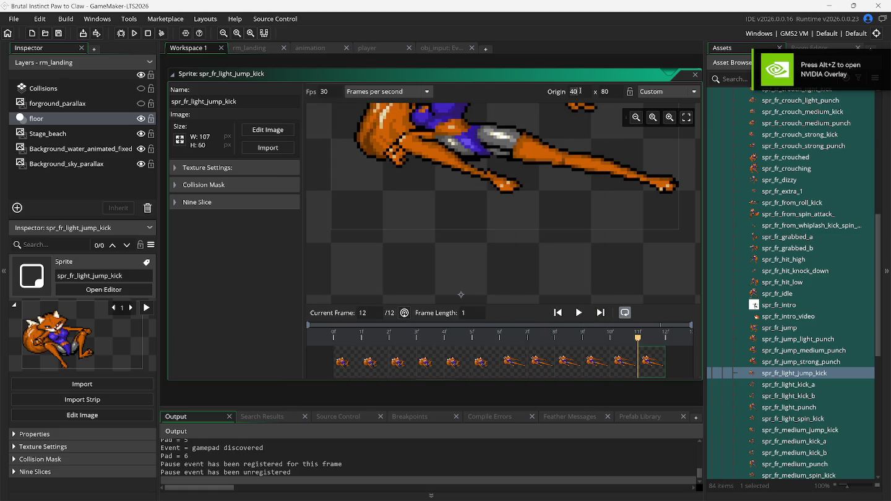
key(BackSpace)
key(F5)
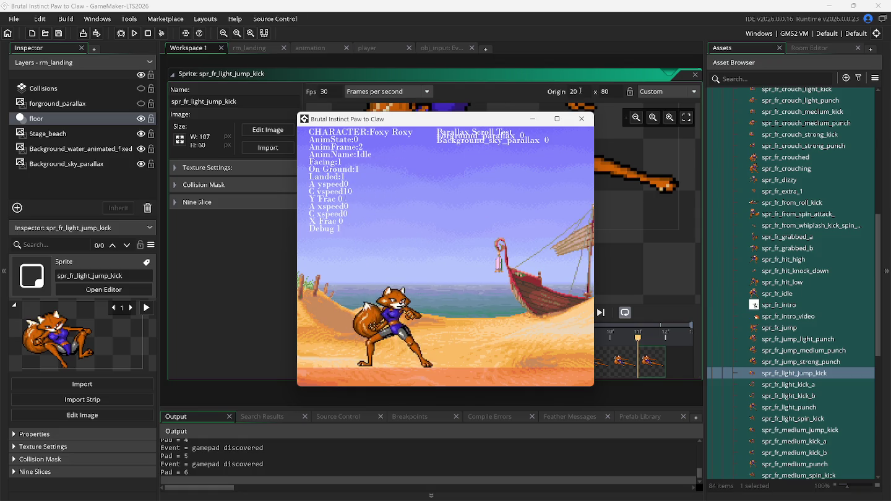
mouse_move(414, 499)
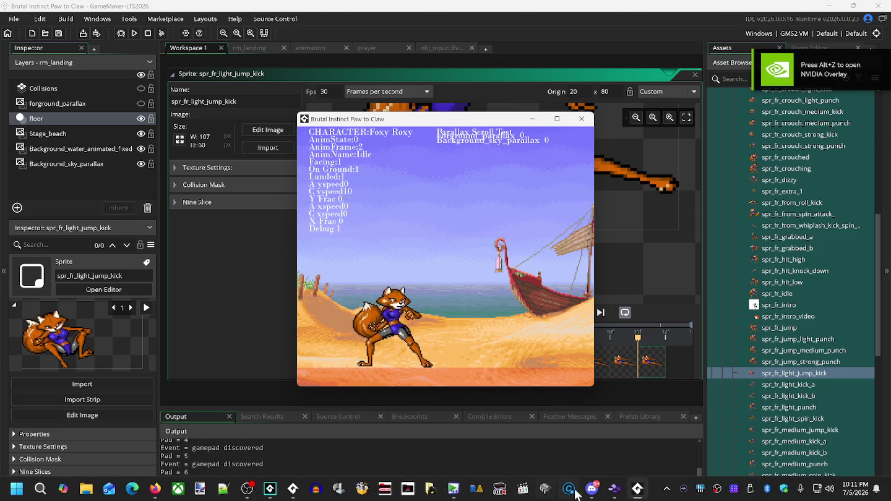
click(614, 489)
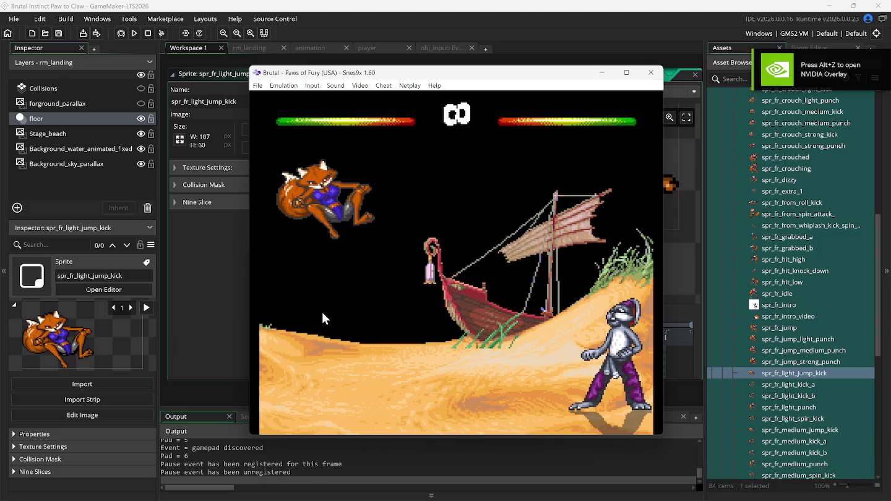
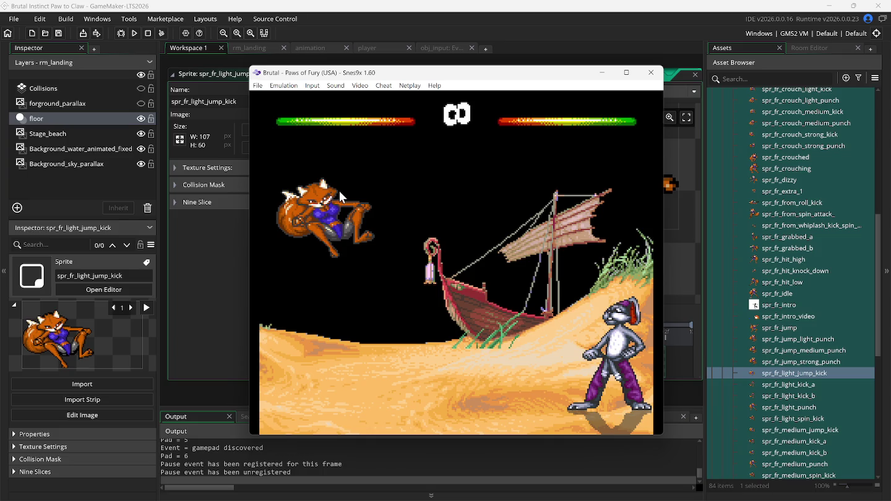
- Rewind Snes9x to replay Foxy Roxy's jump kick, then return to the spr_fr_light_jump_kick sprite
key(BackSpace)
click(334, 35)
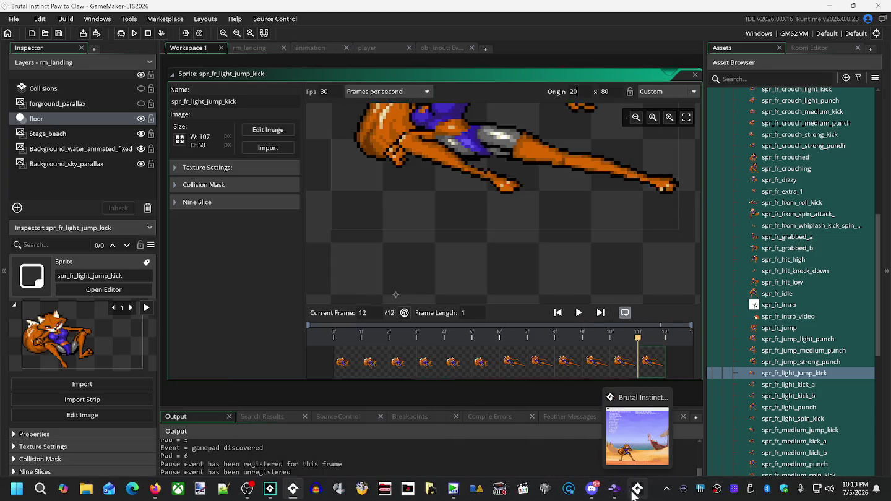
- Test Foxy Roxy's jump and crouch-jump in the running game, then view the player Step code
click(635, 491)
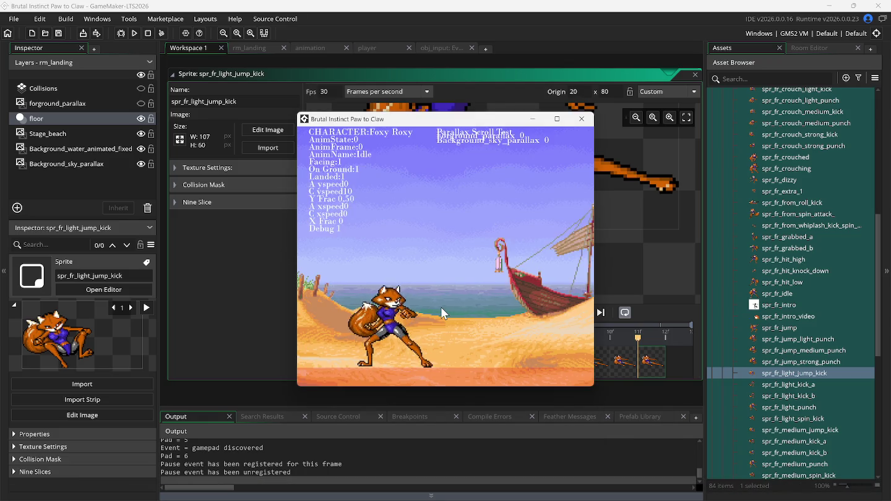
key(Up)
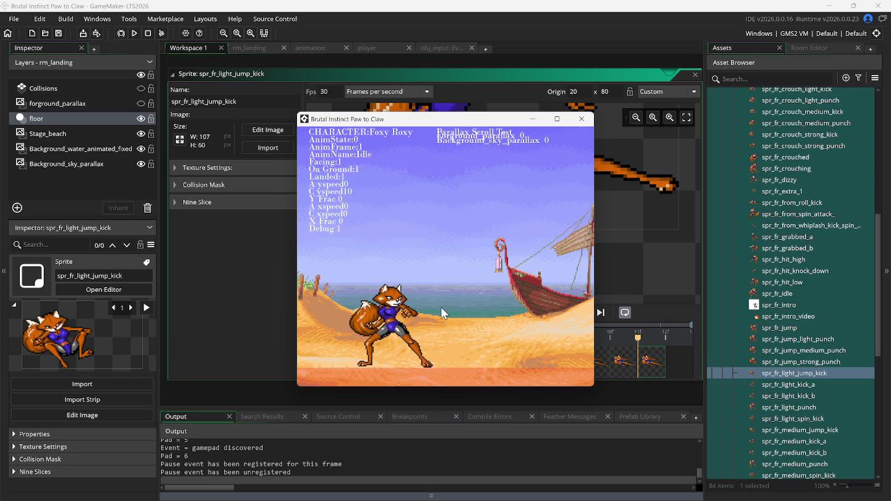
key(Up)
click(376, 49)
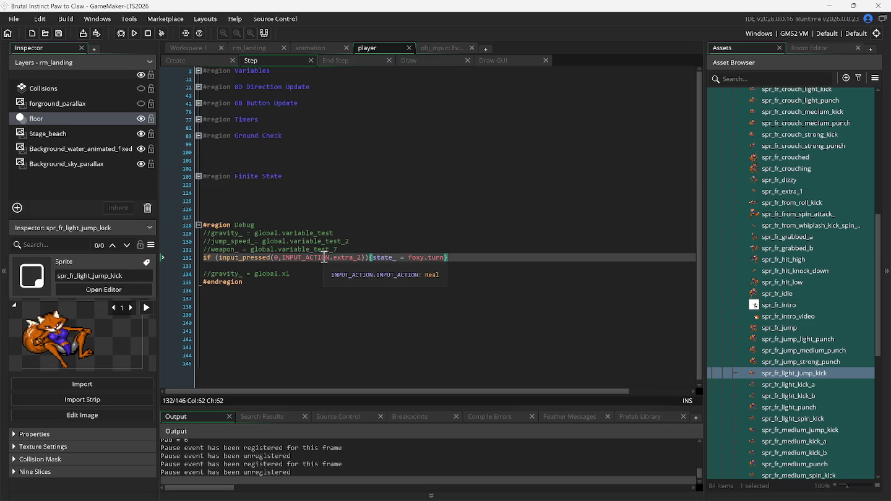
- Duplicate debug line 132 and change its input action from extra_2 to select
click(205, 259)
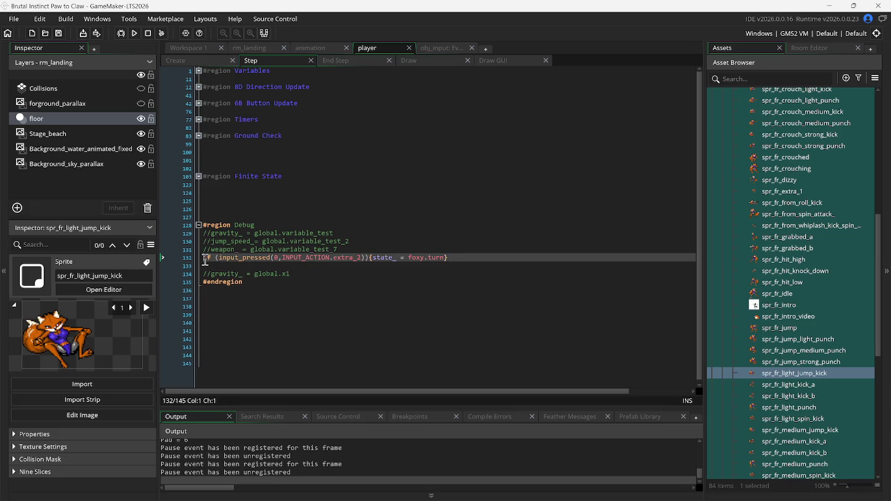
key(ctrl+d)
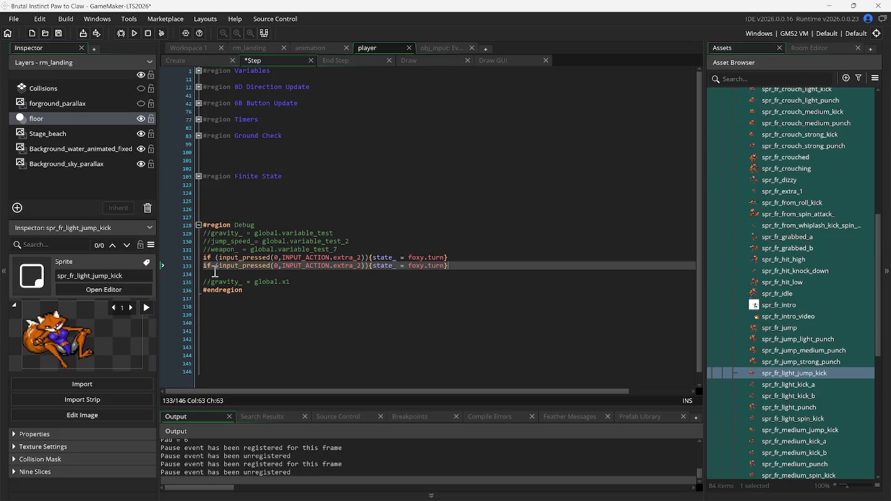
click(361, 265)
key(BackSpace)
key(BackSpace)
key(BackSpace)
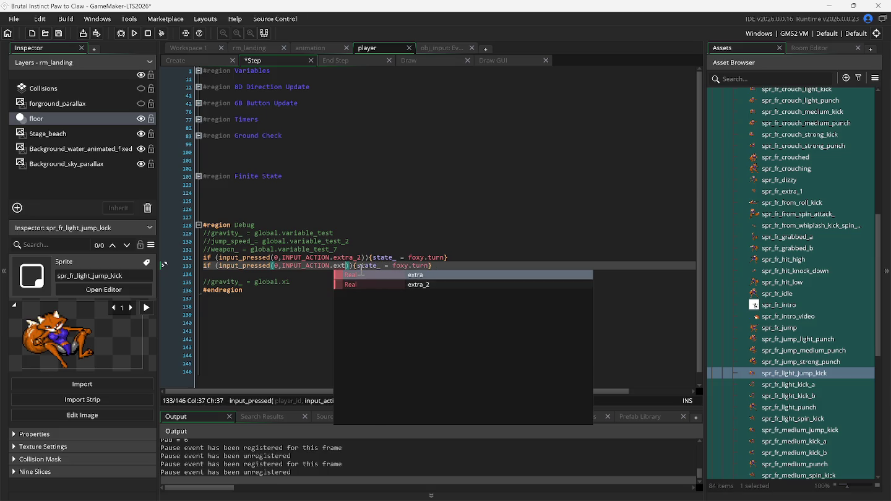
key(BackSpace)
key(BackSpace)
key(BackSpace)
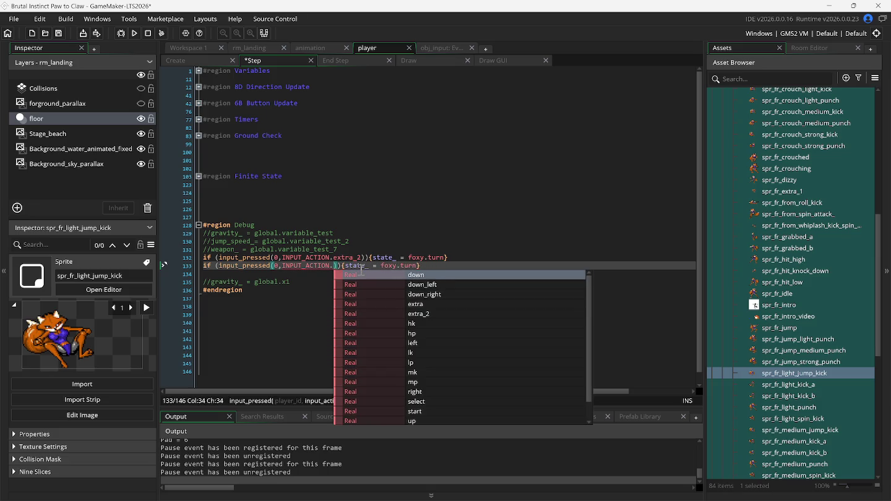
click(389, 401)
- Make the select block's body set y_fraction_ = 0, then rebuild with F5
click(441, 266)
drag(414, 267, 397, 268)
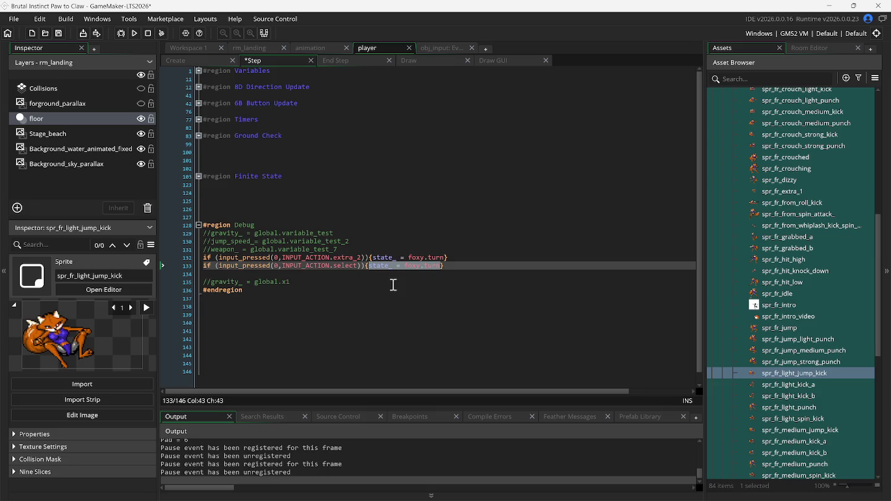
key(Return)
click(381, 267)
key(Return)
click(380, 268)
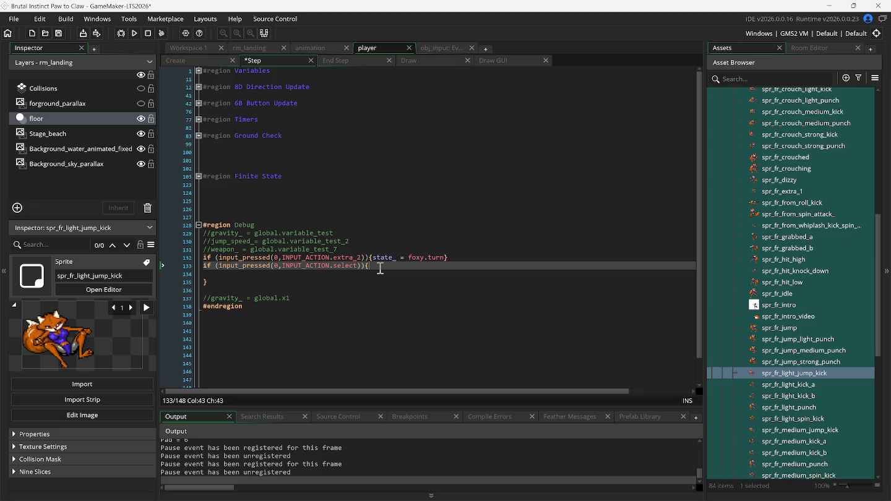
key(Return)
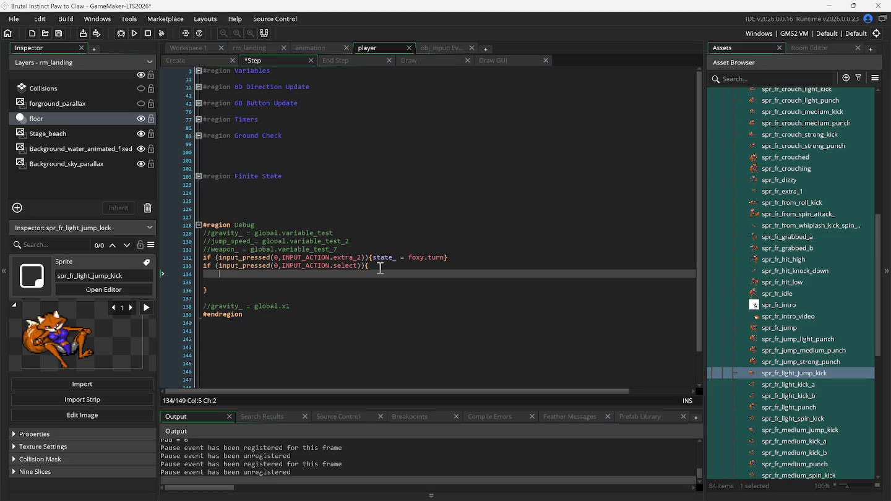
text(y)
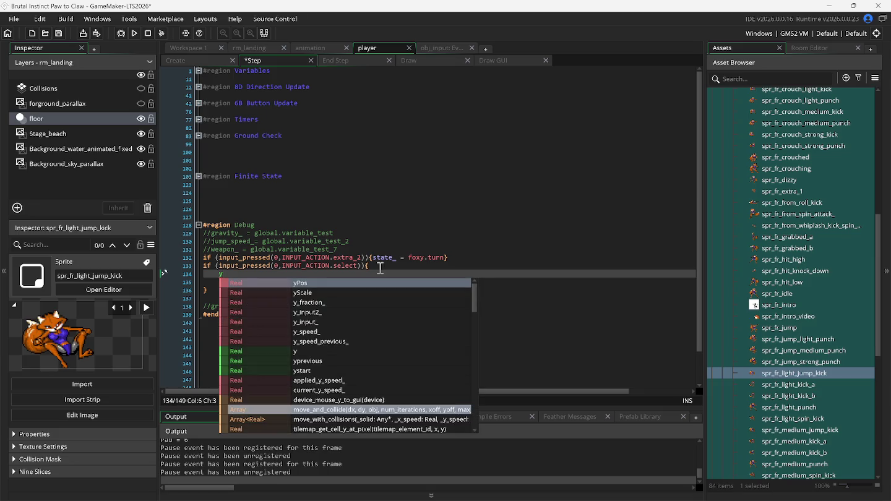
key(Down)
key(Down)
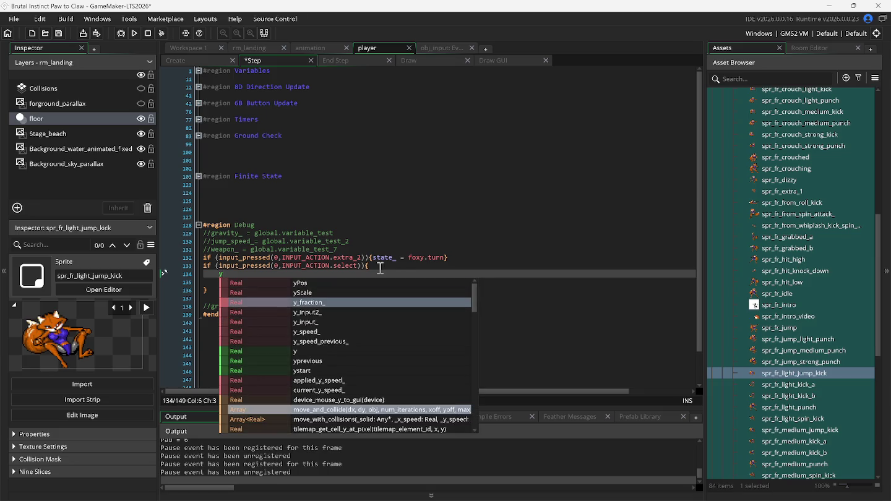
key(Return)
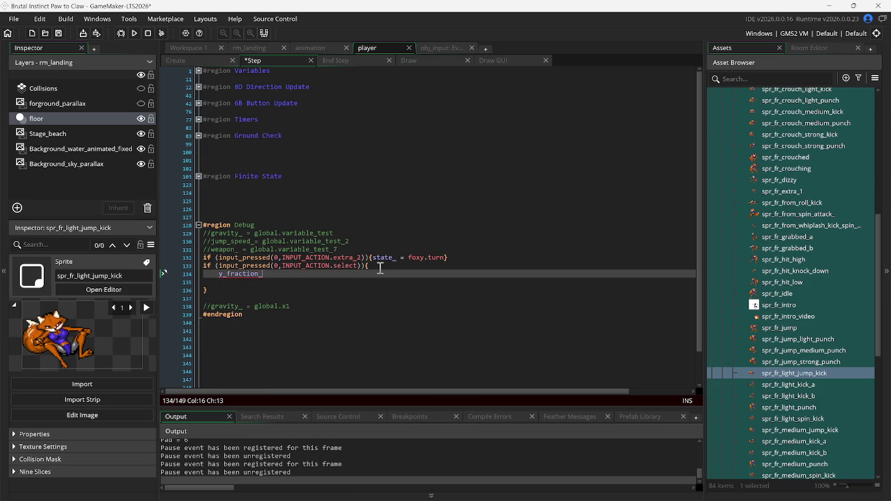
key(F5)
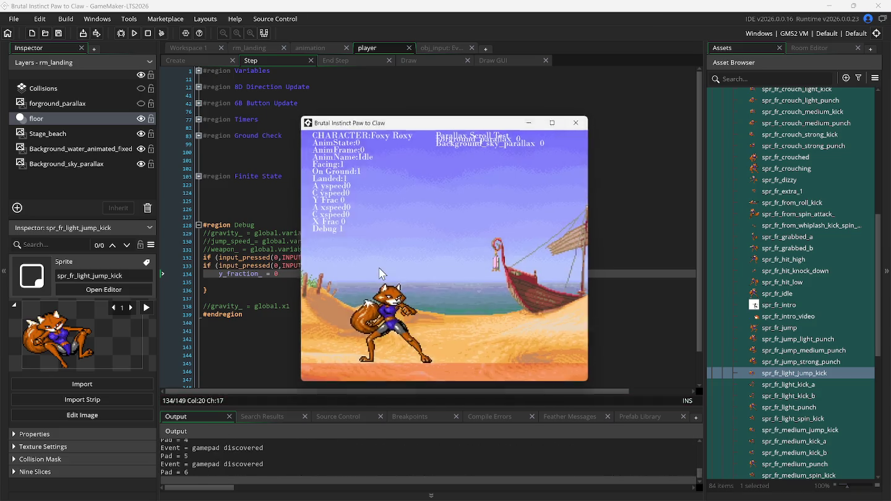
- Jump twice with space to check Y Frac resets to 0, then close the game
key(space)
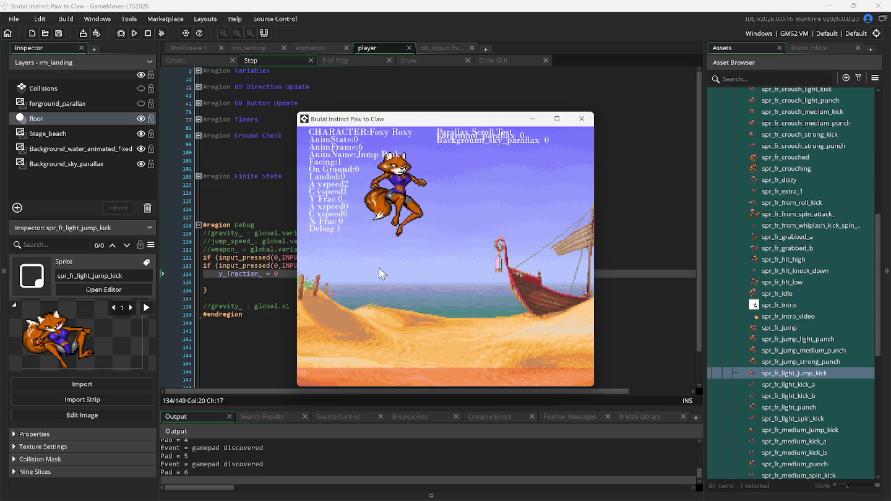
key(space)
key(space)
key(space)
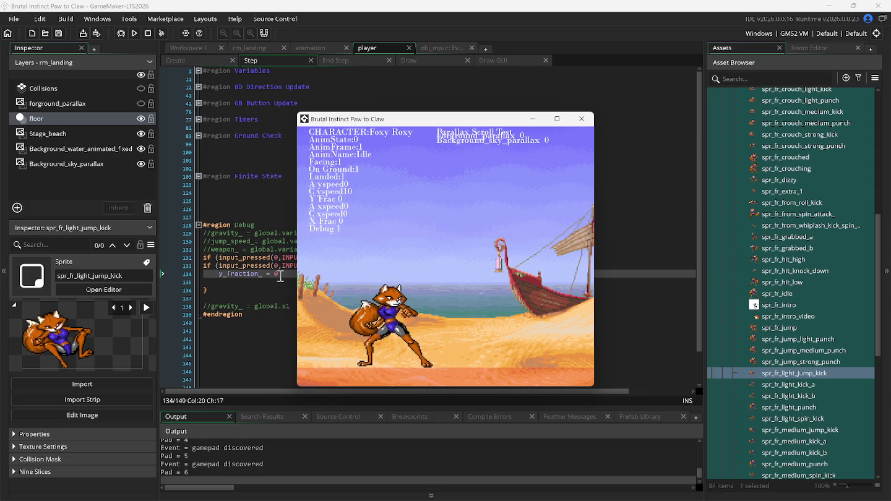
key(Escape)
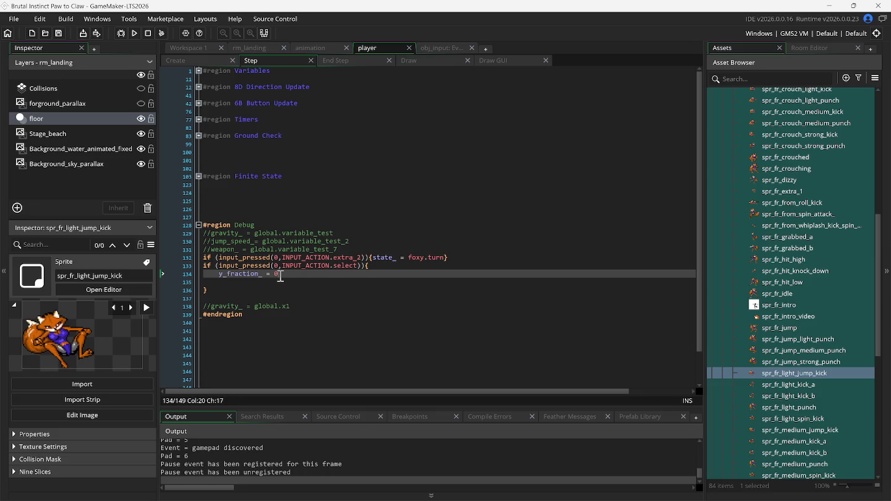
- Change the select debug line to reset framespeed instead of y_fraction_ and run the game
double_click(247, 277)
text(f)
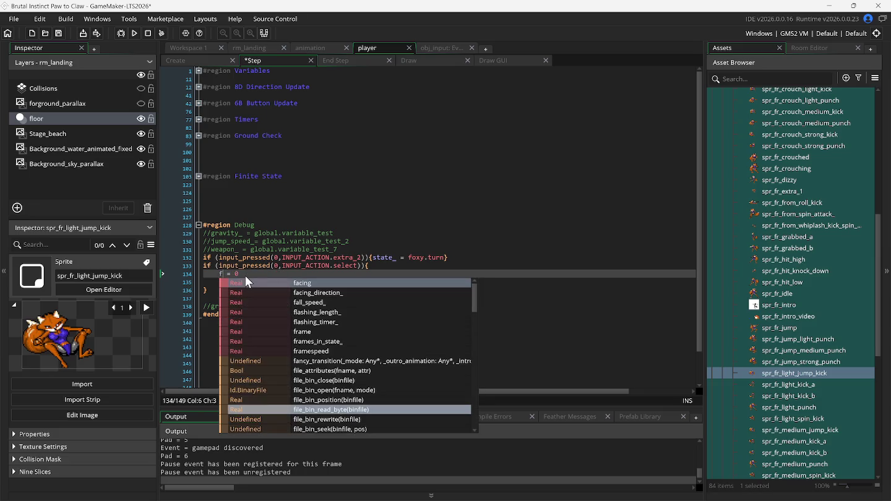
text(r)
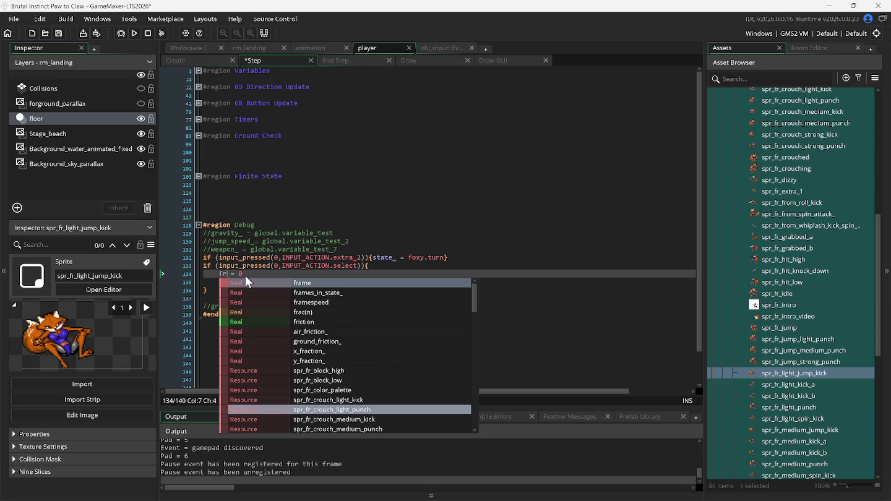
key(Down)
key(Down)
key(Return)
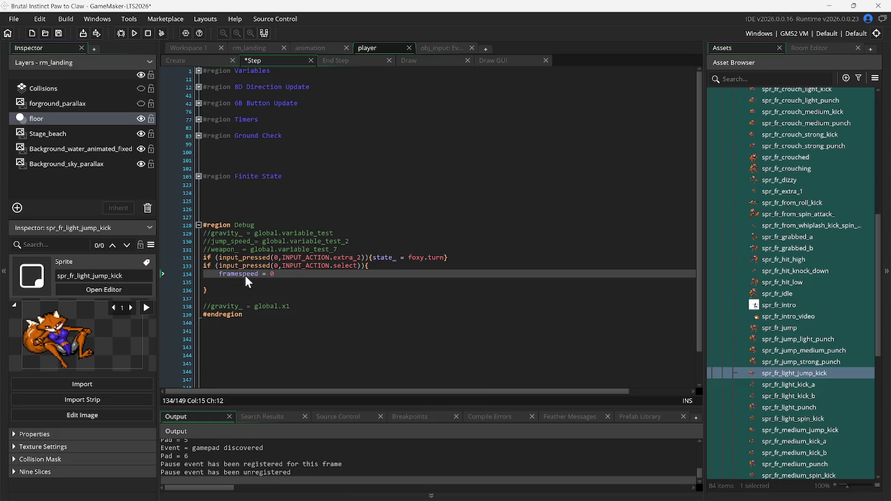
key(F5)
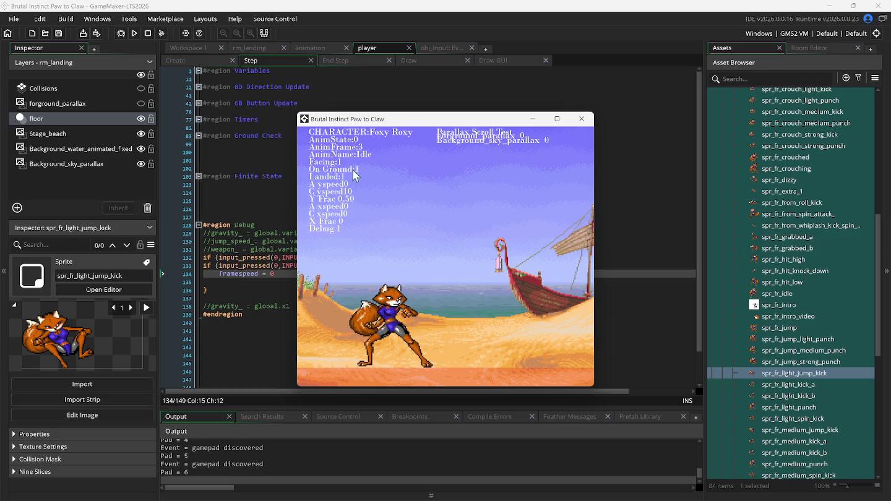
- Walk Foxy Roxy right in the moved game window, then delete the select debug block
drag(348, 125, 474, 125)
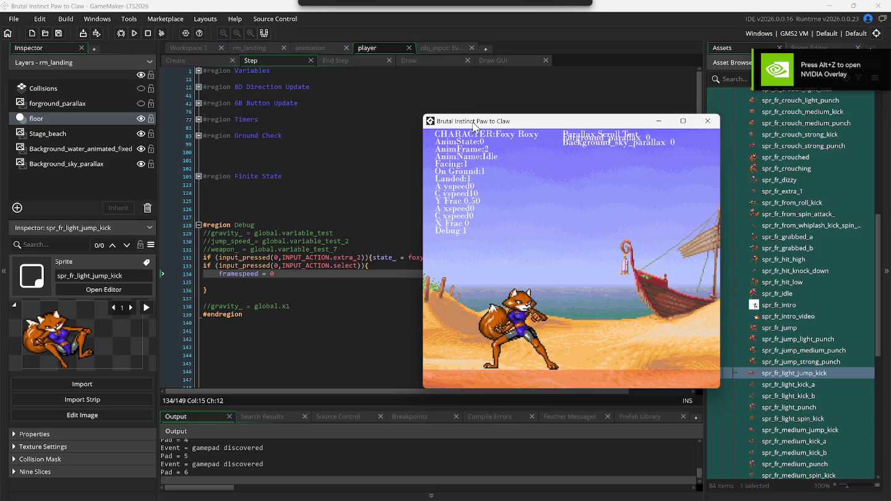
drag(475, 125, 475, 125)
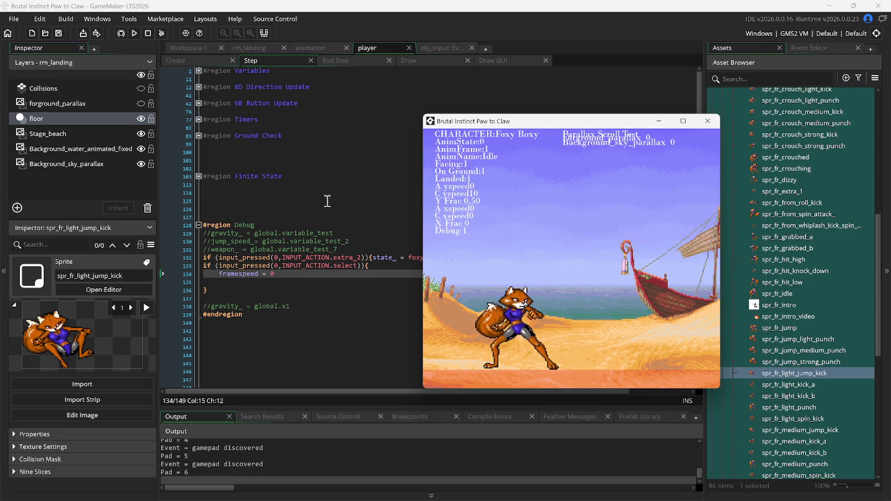
key(Right)
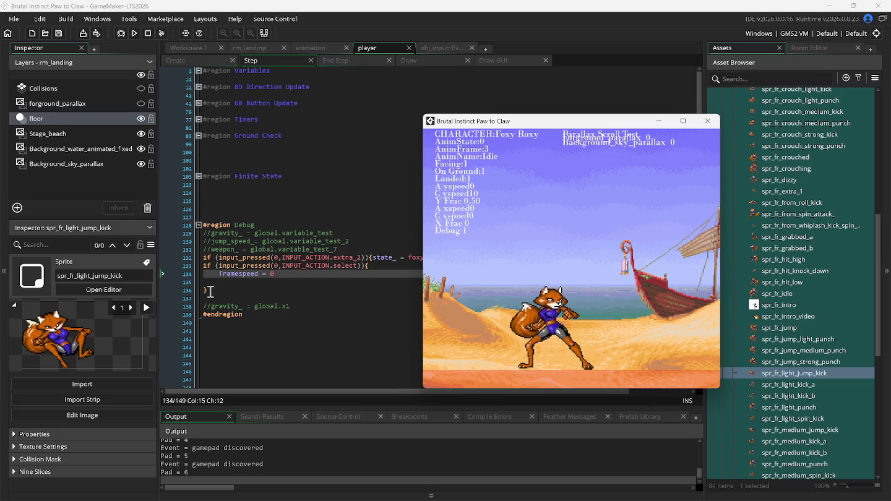
drag(203, 268, 206, 293)
key(Delete)
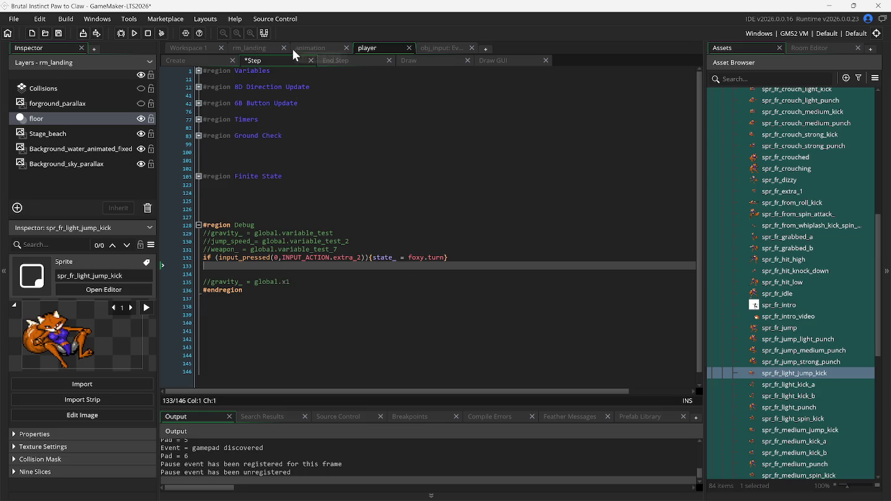
- Open the scr_foxy_roxy script and scroll down to its state enum
click(309, 48)
click(197, 61)
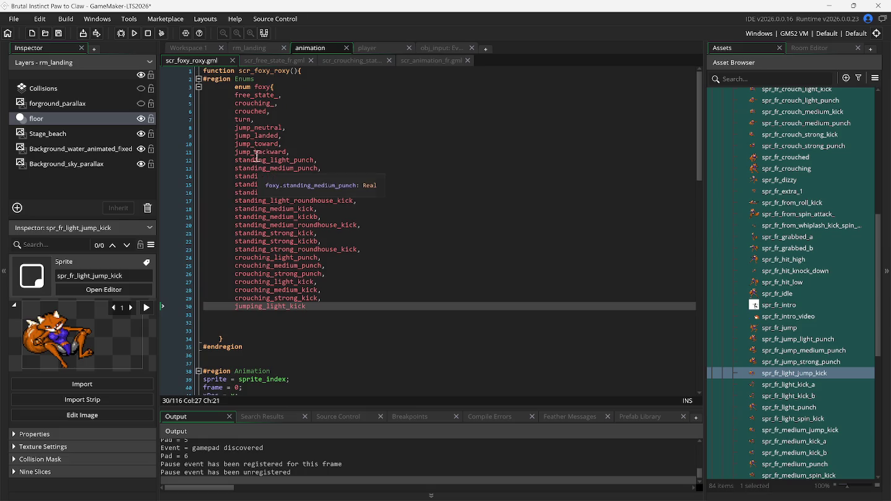
scroll(316, 262, down, 2)
scroll(315, 261, down, 8)
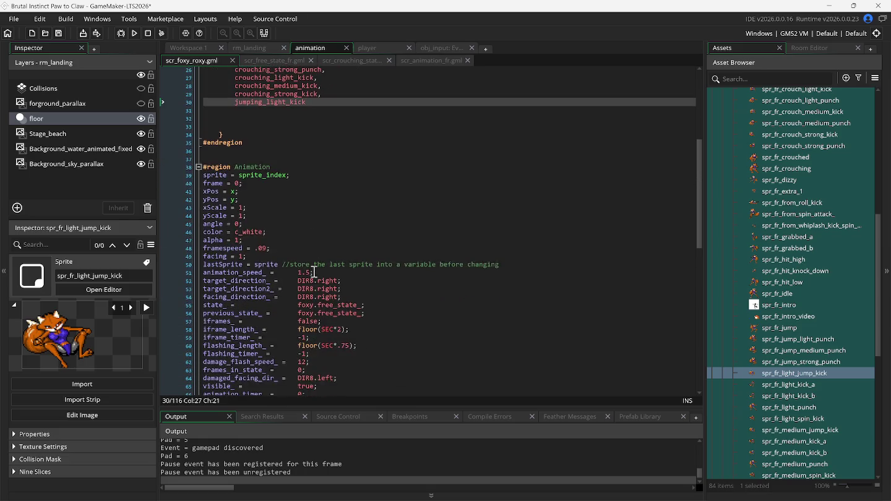
scroll(316, 286, down, 1)
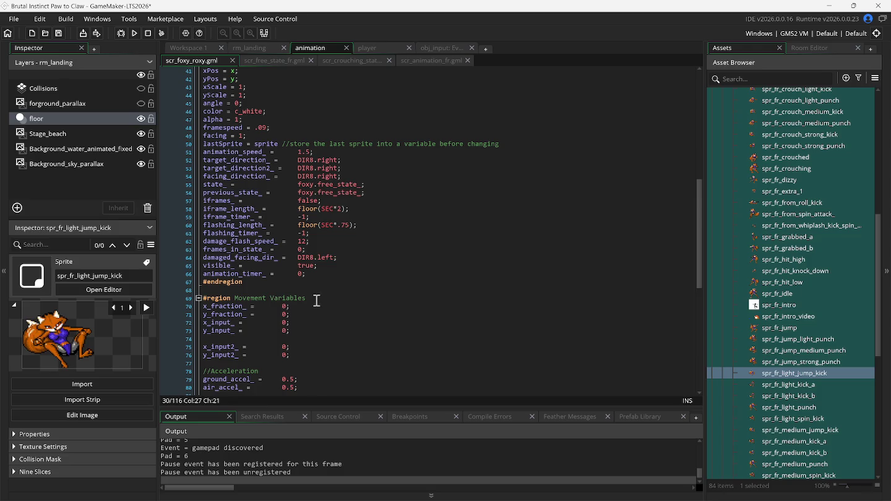
- Run the game and jump-kick with space and x facing both left and right
click(135, 34)
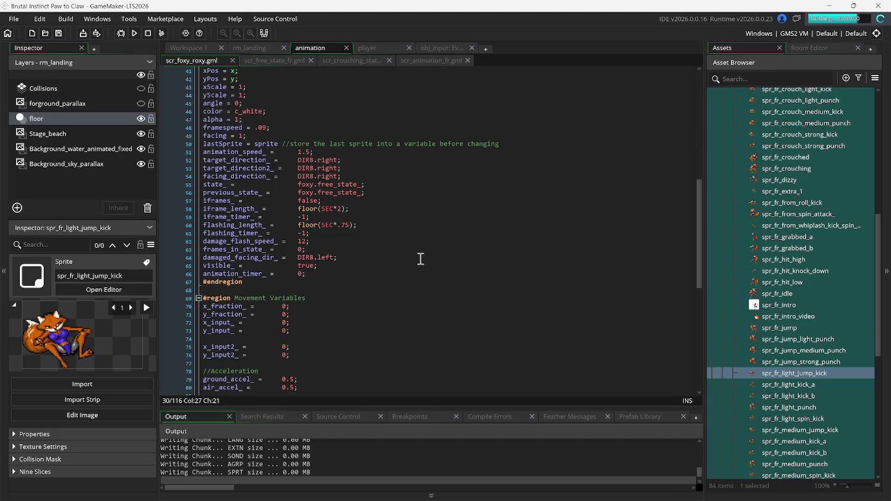
key(space)
key(space)
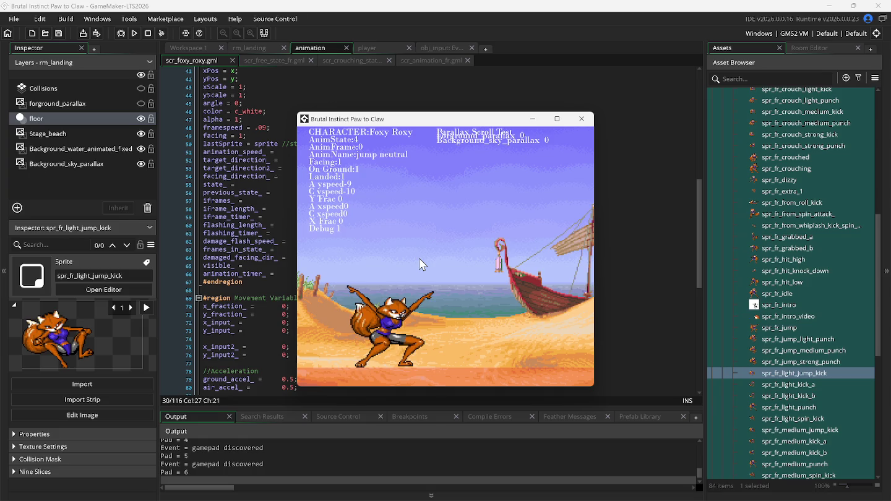
key(x)
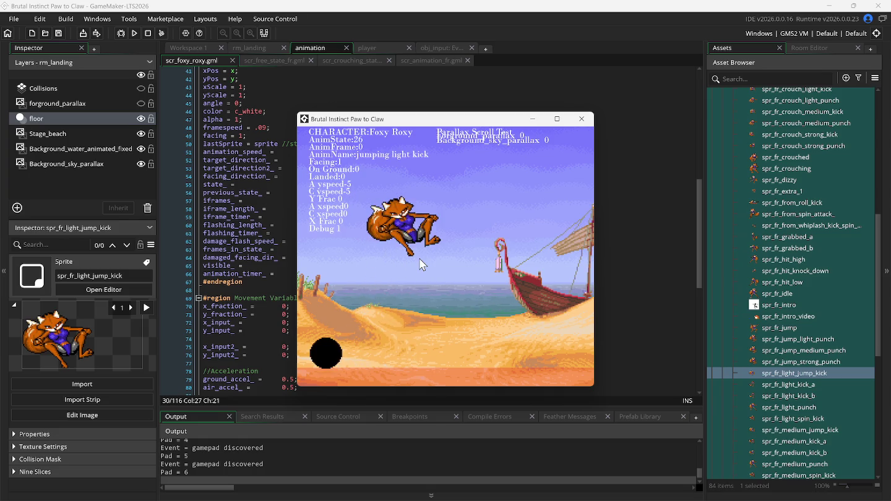
key(space)
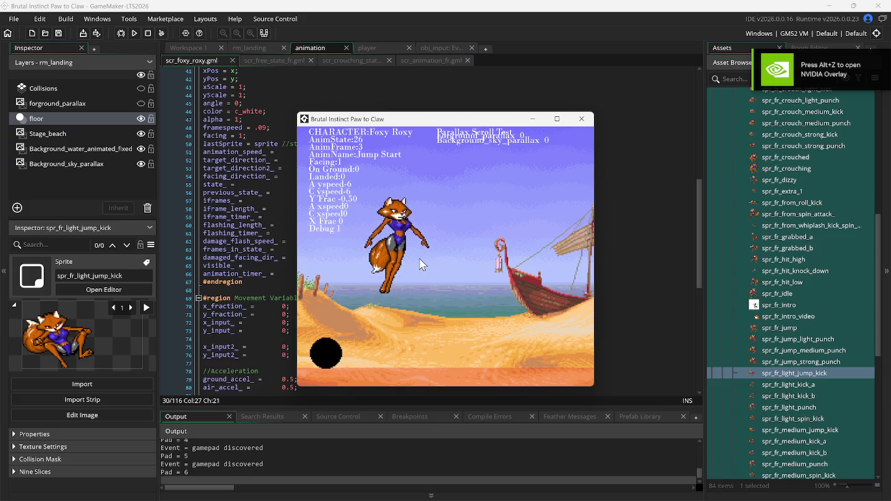
key(x)
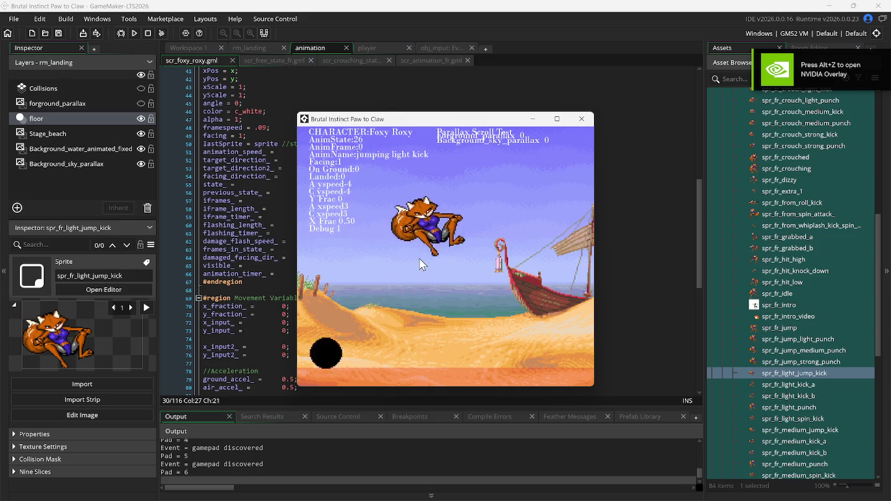
key(Left)
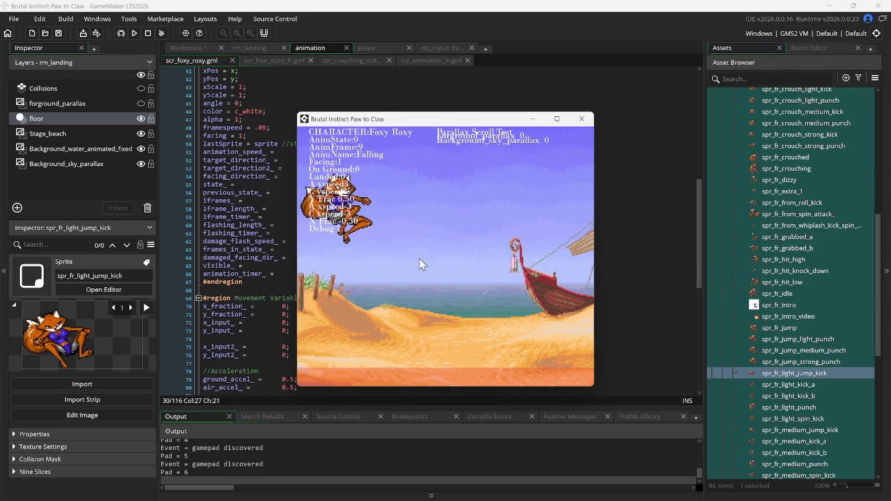
key(Right)
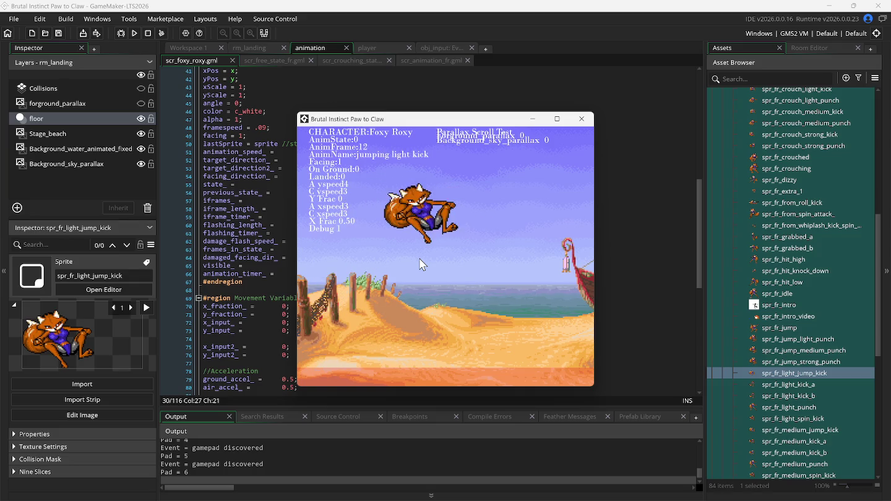
key(Left)
key(Right)
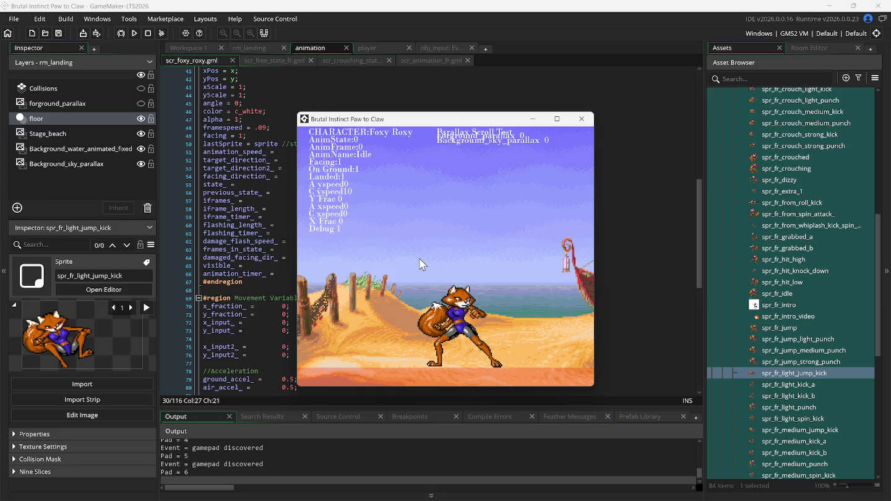
click(794, 377)
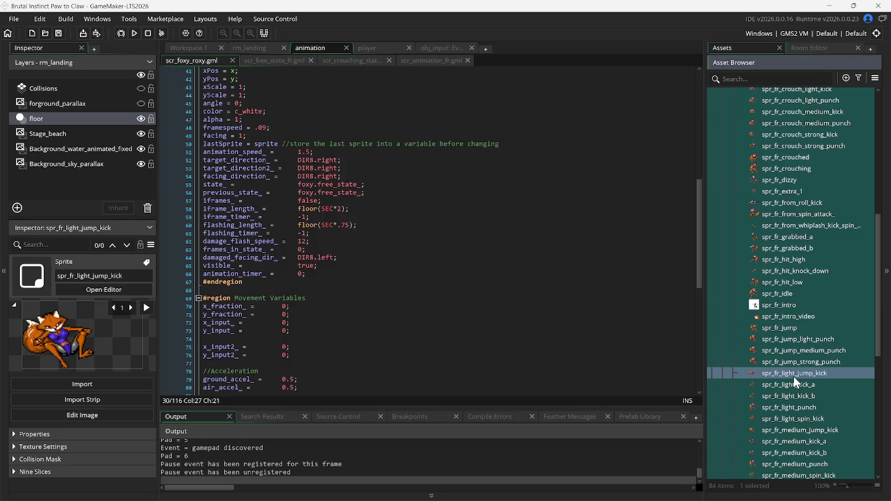
- Compare spr_fr_light_jump_kick's frames with the frame-12 exit check in scr_animation_fr.gml, then resume the game
double_click(794, 377)
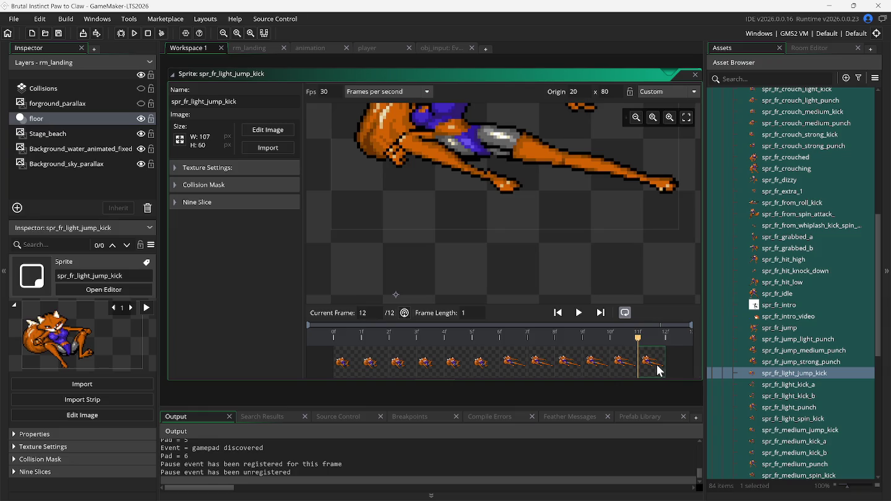
click(309, 49)
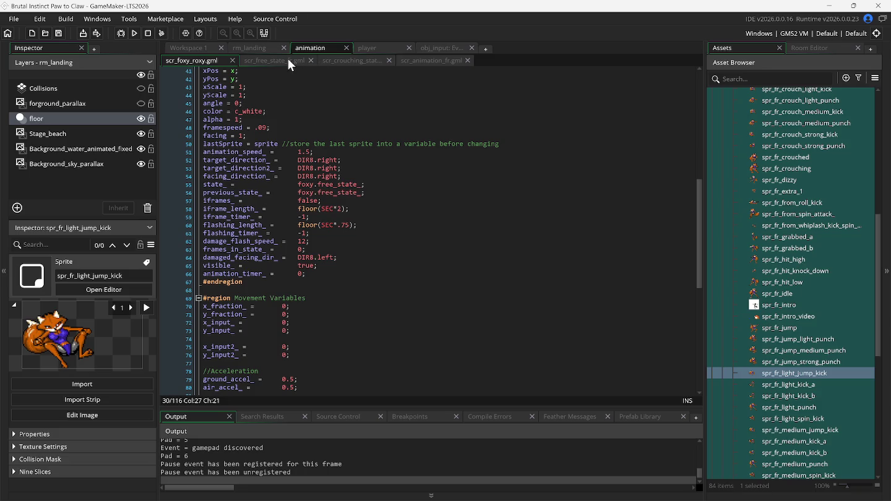
click(420, 60)
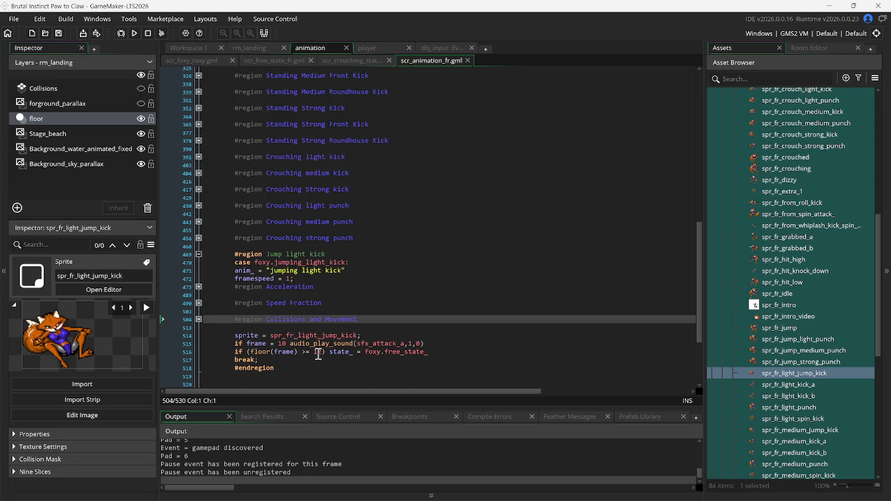
click(395, 353)
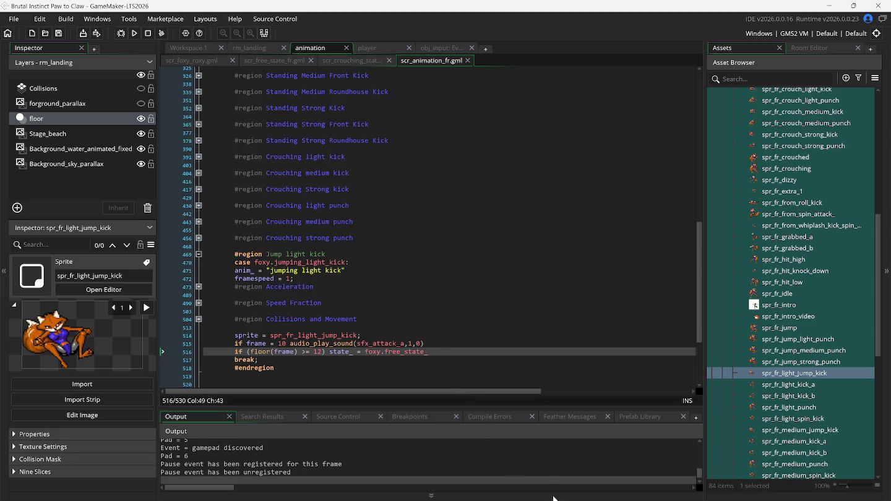
click(634, 494)
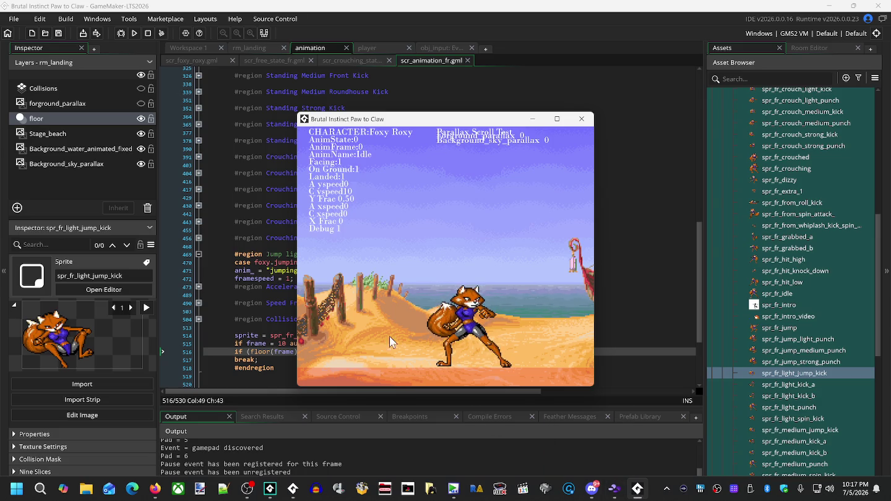
- Scroll scr_animation_fr up to the Animation Jump Toward region's case foxy.jump_toward
scroll(245, 175, up, 2)
click(253, 187)
scroll(253, 187, up, 10)
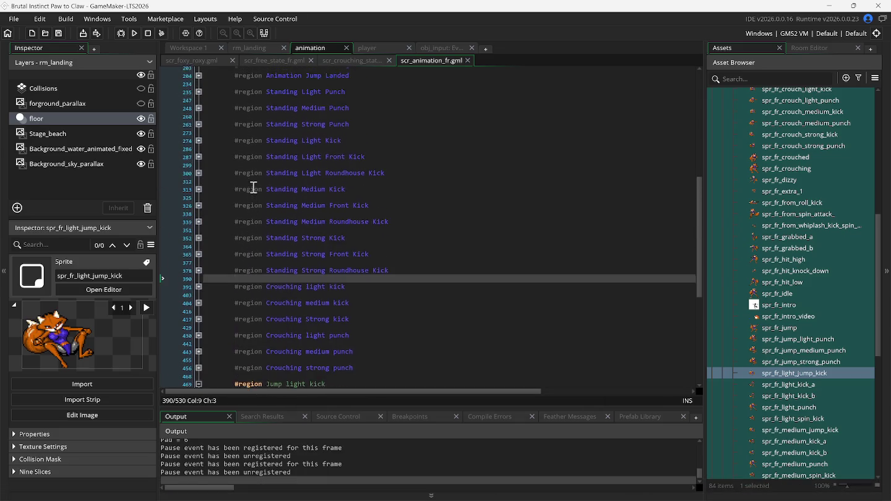
scroll(255, 196, up, 3)
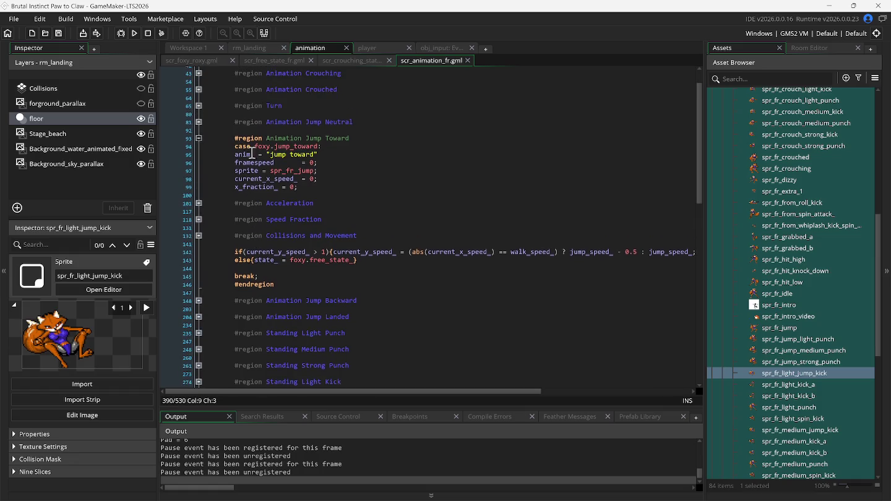
- Hide the side panels and comment out current_x_speed_ = 0 and x_fraction_ = 0 on lines 98–99
mouse_move(286, 253)
click(267, 36)
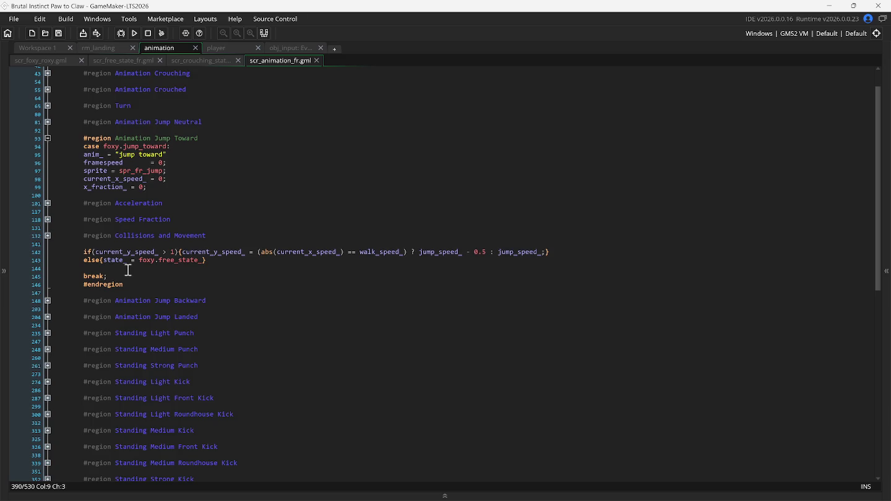
click(75, 180)
key(ctrl+k)
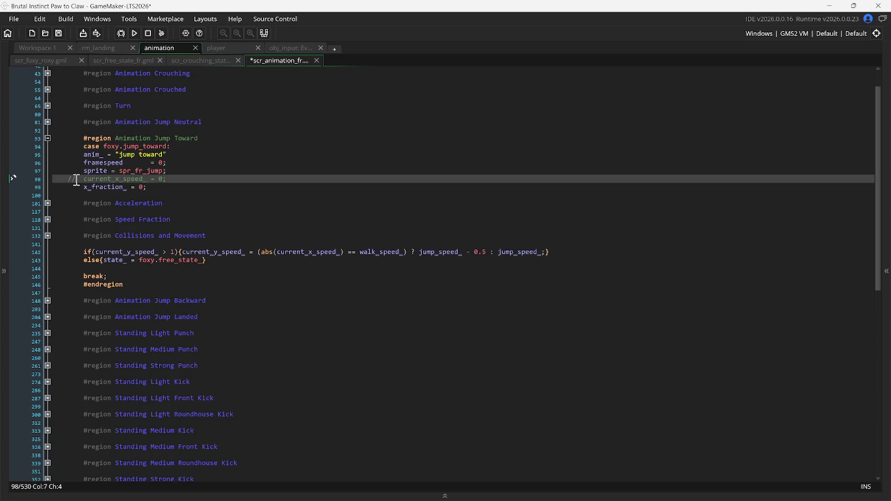
click(76, 186)
key(ctrl+k)
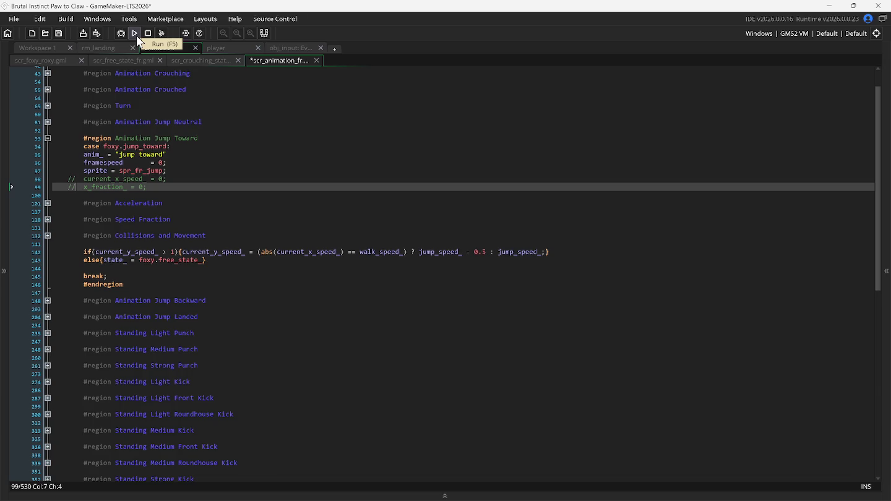
- Run the game and jump toward the right and then the left
click(137, 37)
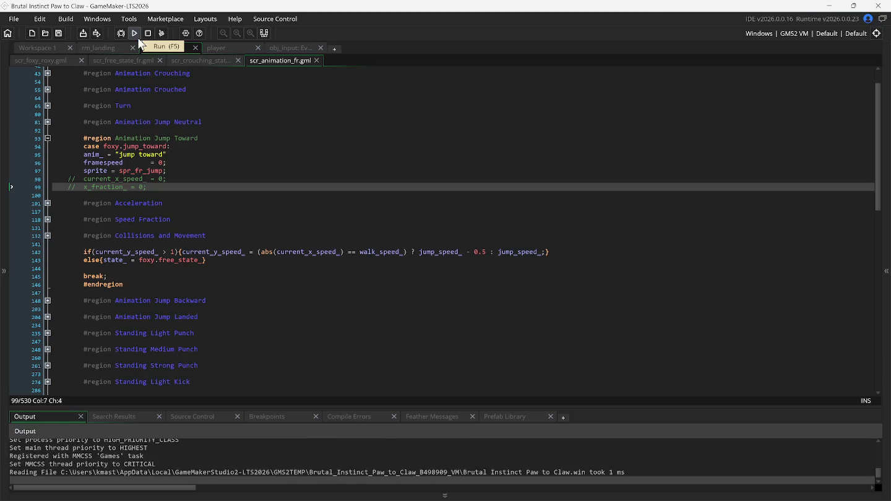
key(Right+Up)
key(Up+Left)
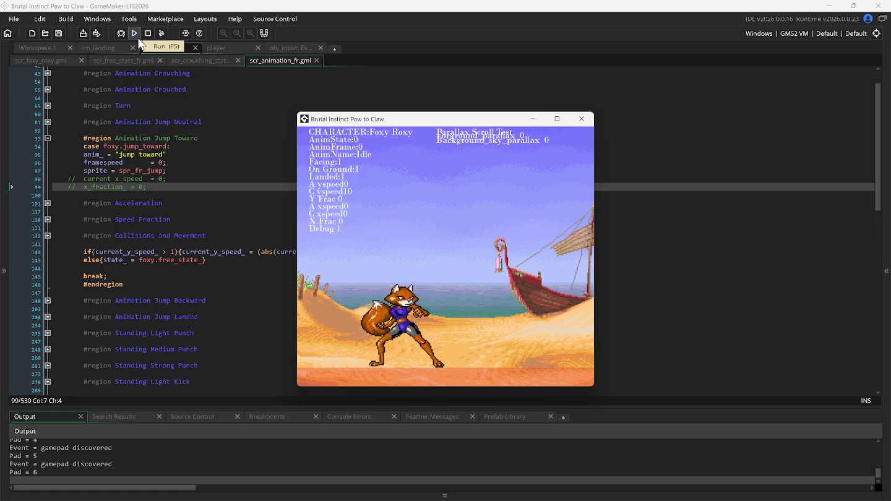
- Uncomment the current_x_speed_ = 0 and x_fraction_ = 0 lines 98–99
click(68, 180)
key(Delete)
key(Delete)
click(72, 187)
key(Delete)
key(Delete)
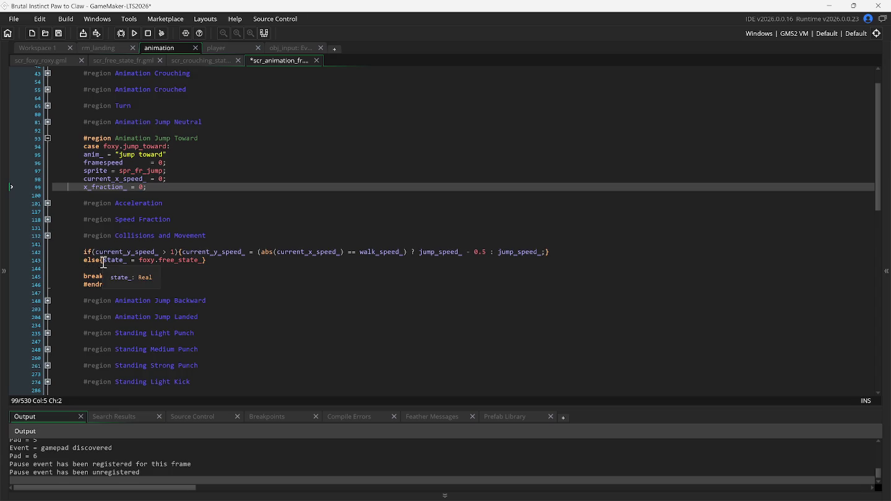
- Comment out the else on line 143 that ends the Jump Toward state
click(103, 261)
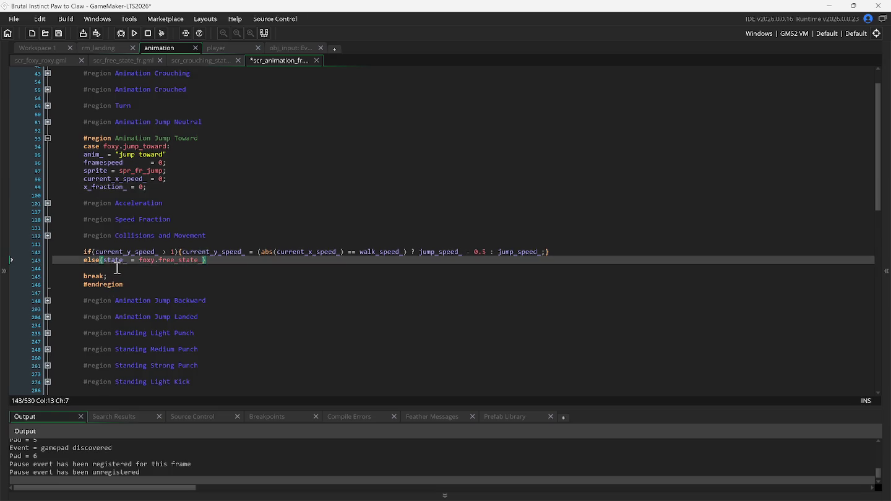
text(//)
key(BackSpace)
key(BackSpace)
click(79, 260)
text(//)
- Run the game and make Foxy jump toward the right to test the change
key(F5)
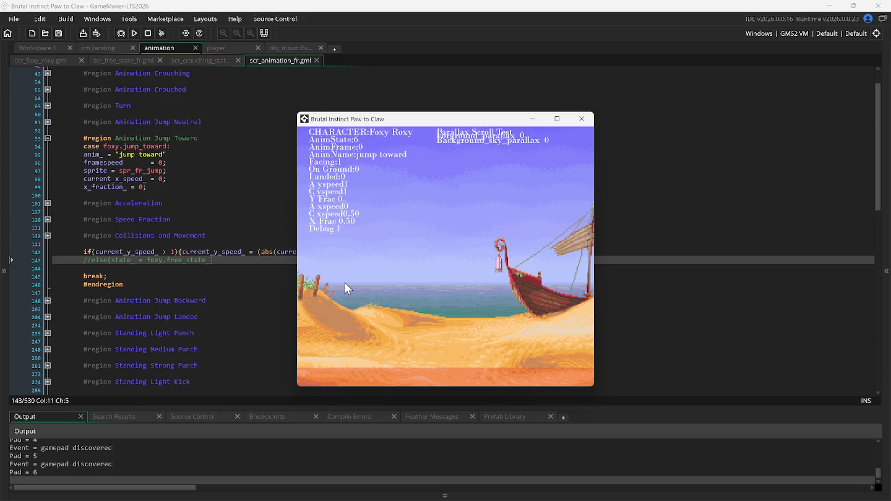
key(Up+Right)
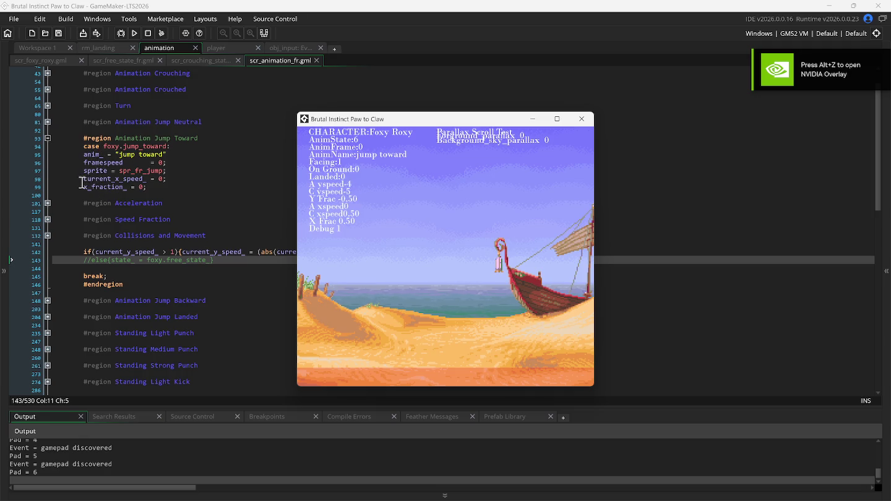
click(83, 179)
- Comment out the current_x_speed_ and x_fraction_ resets on lines 98-99 and run the game
text(//)
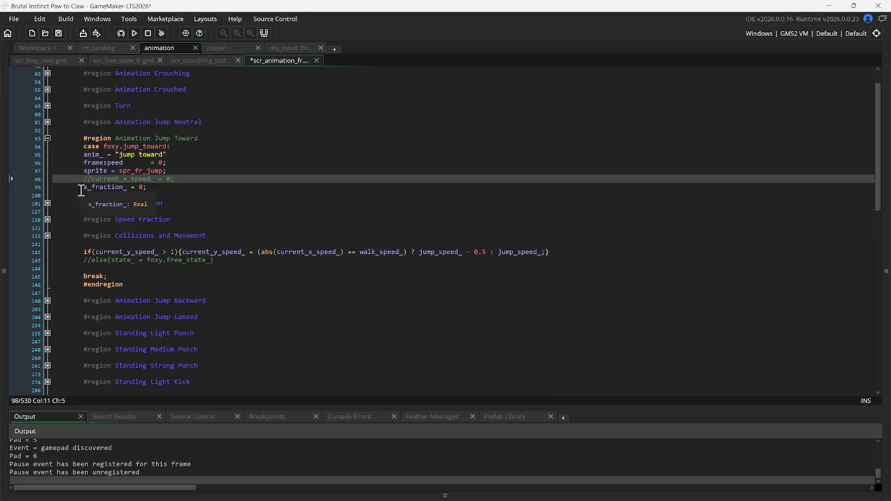
click(83, 187)
text(//)
key(F5)
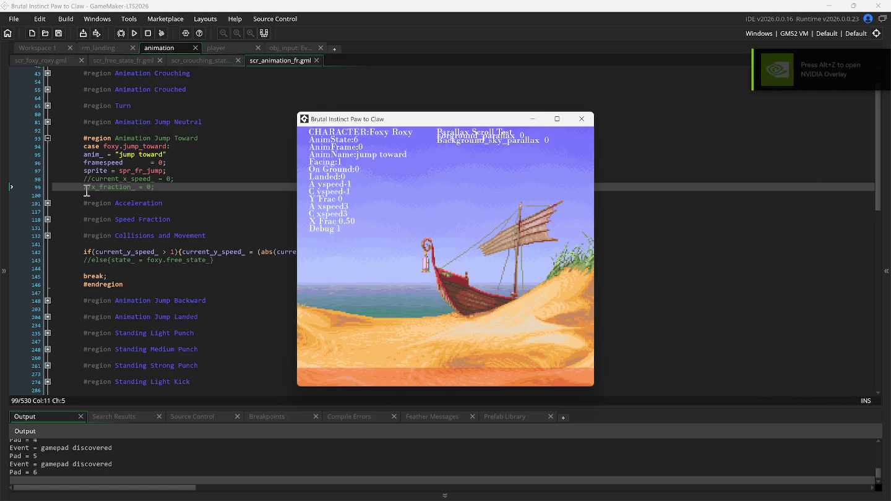
- Uncomment lines 99, 98 and the else on line 143, then run the game again
click(87, 188)
key(BackSpace)
key(BackSpace)
key(Up)
key(Delete)
key(Delete)
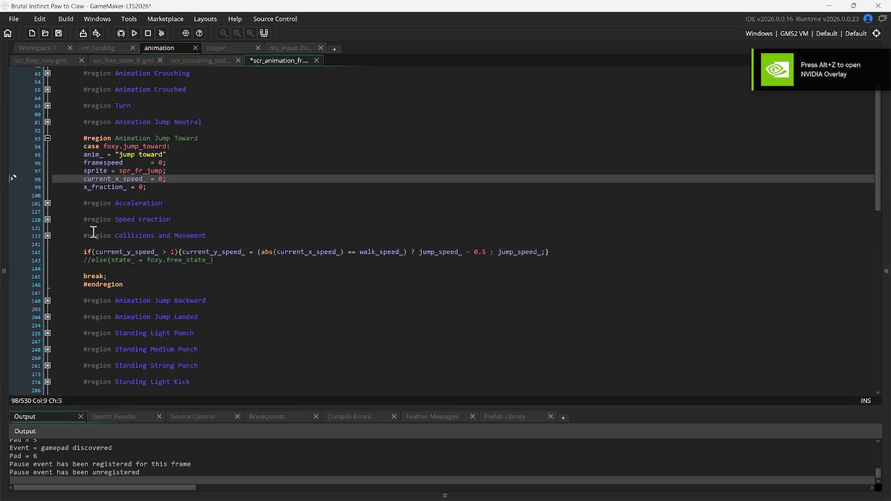
click(86, 261)
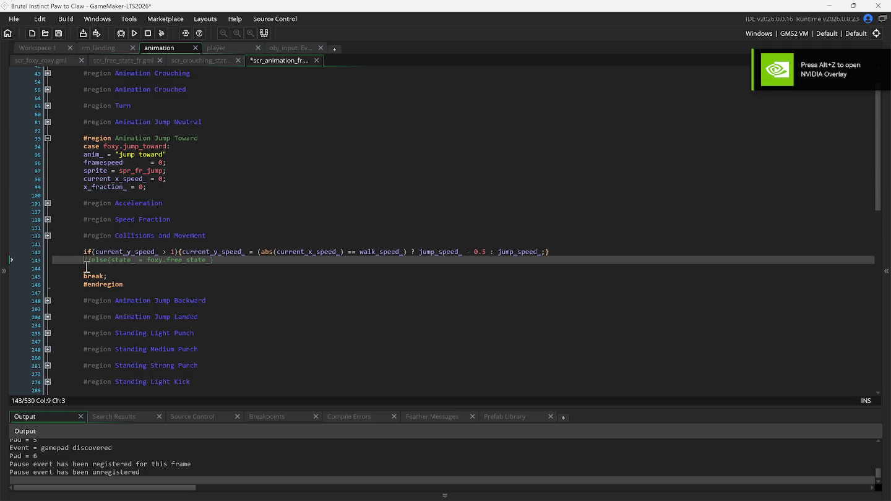
key(Delete)
key(Delete)
click(135, 33)
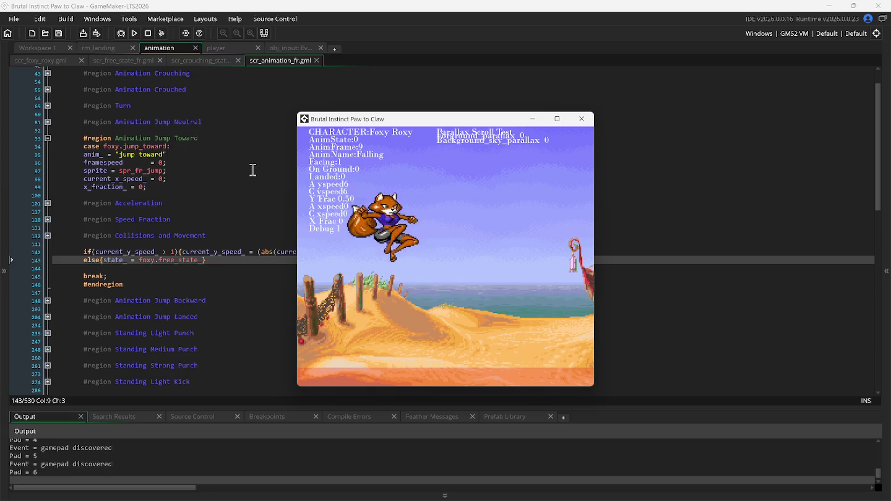
- Repeatedly jump with Up and kick with x and z to check the jumping light kick lands in Idle
key(x)
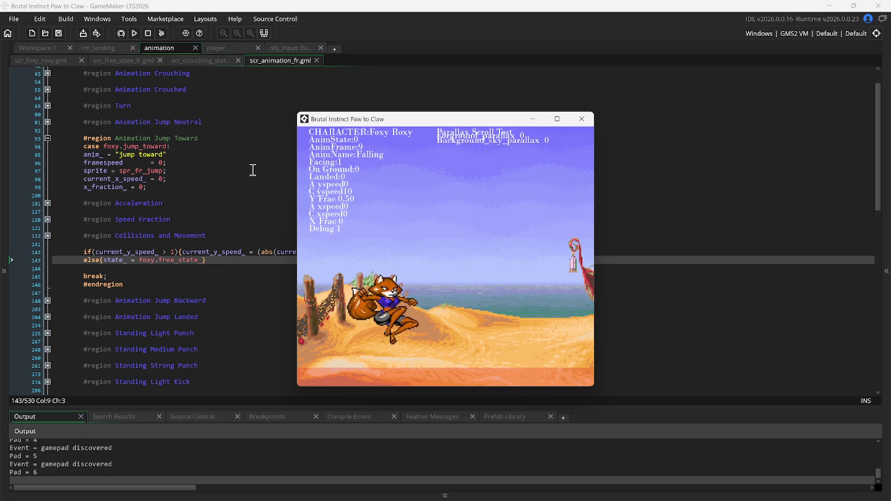
key(Up)
key(x)
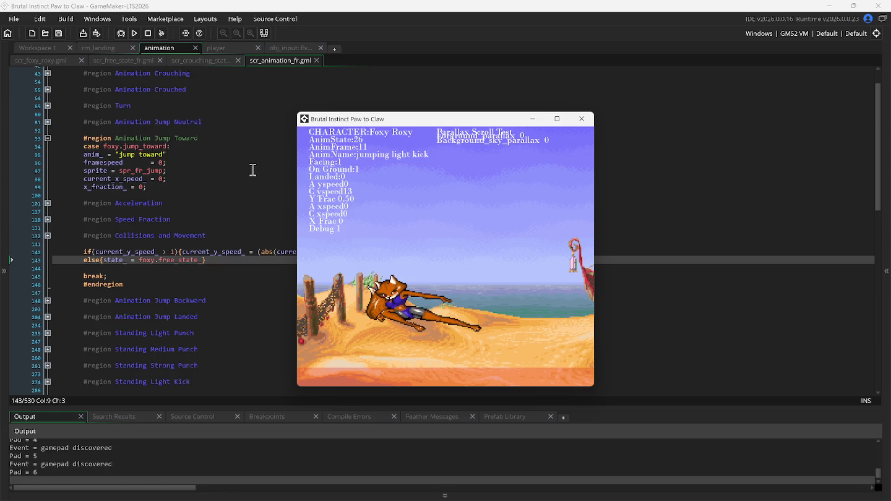
key(Up)
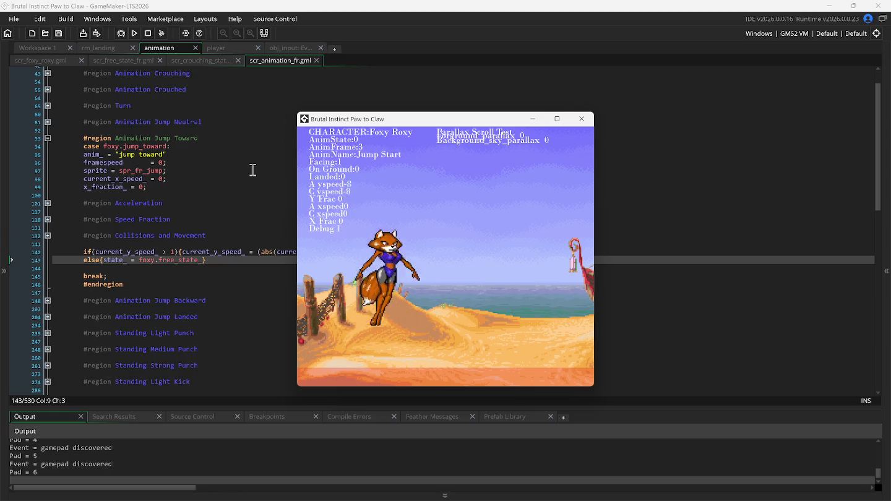
key(z)
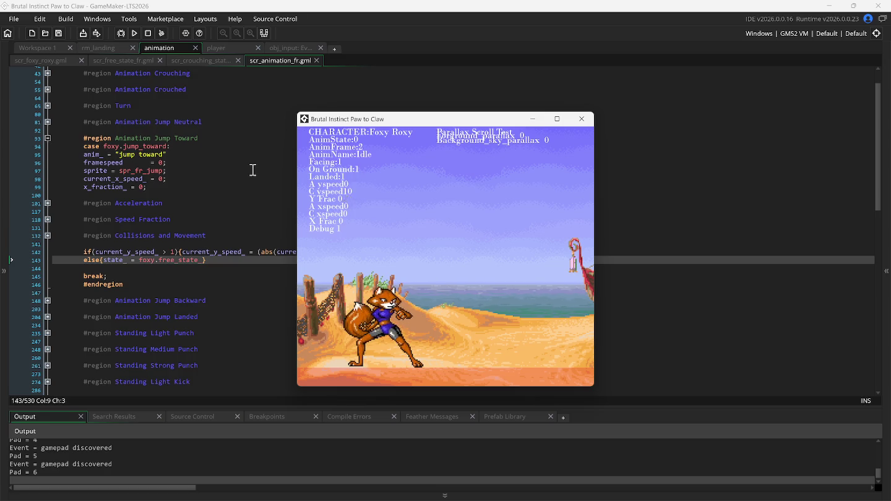
key(Up)
key(z)
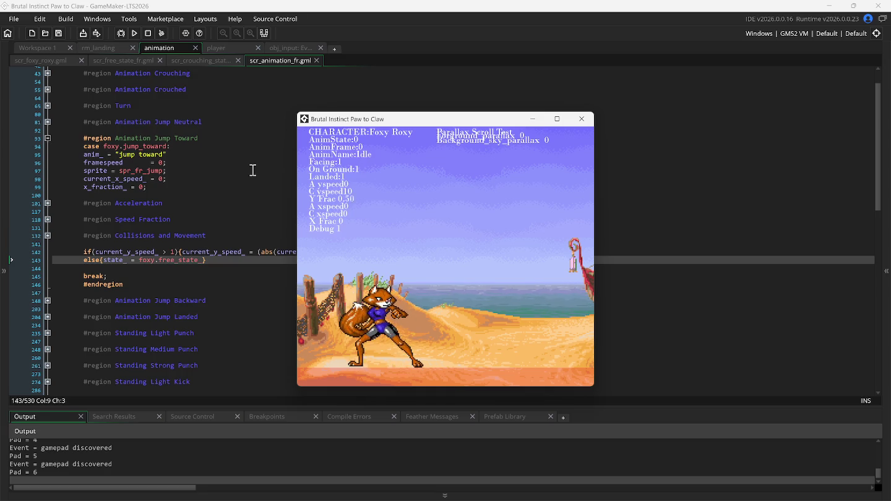
scroll(146, 120, up, 2)
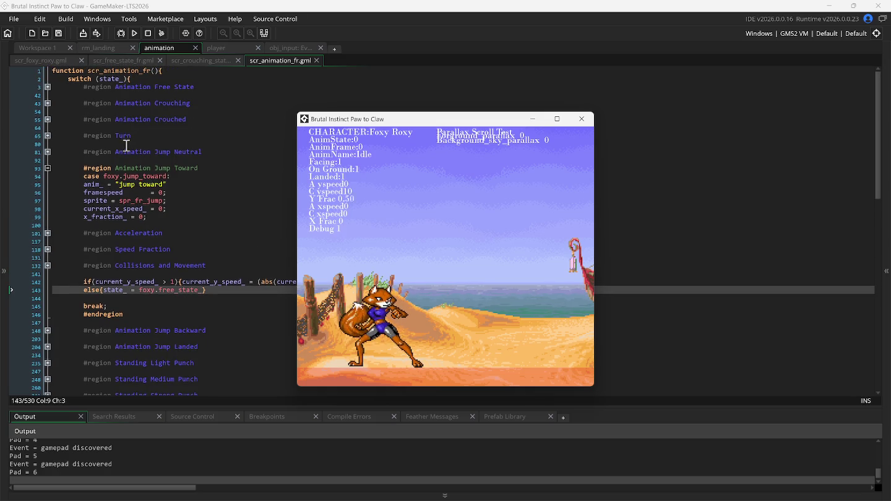
- Change the Start of Jump check on line 19 to current_y_speed_ < -1 and rebuild
click(48, 87)
scroll(241, 201, down, 2)
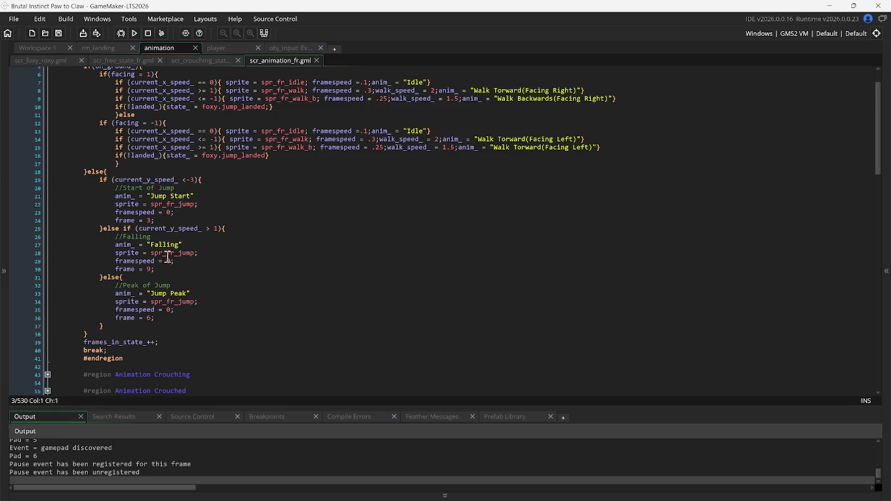
mouse_move(168, 256)
text(1)
click(191, 180)
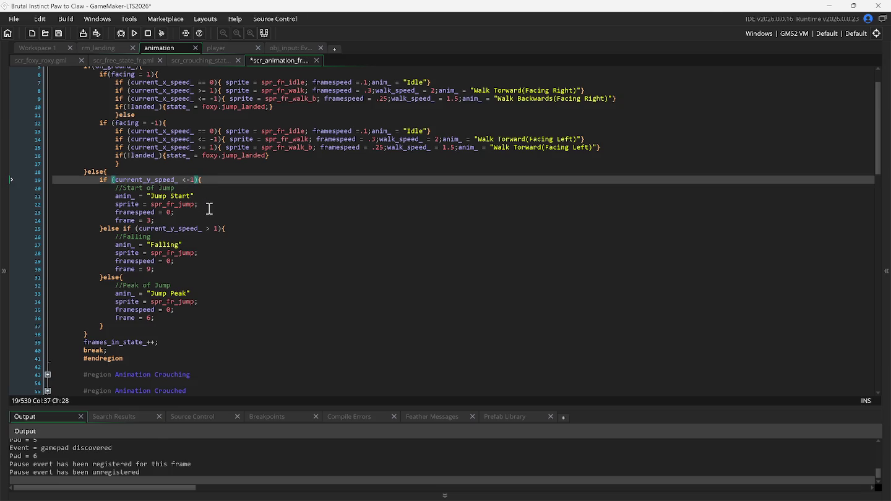
key(F5)
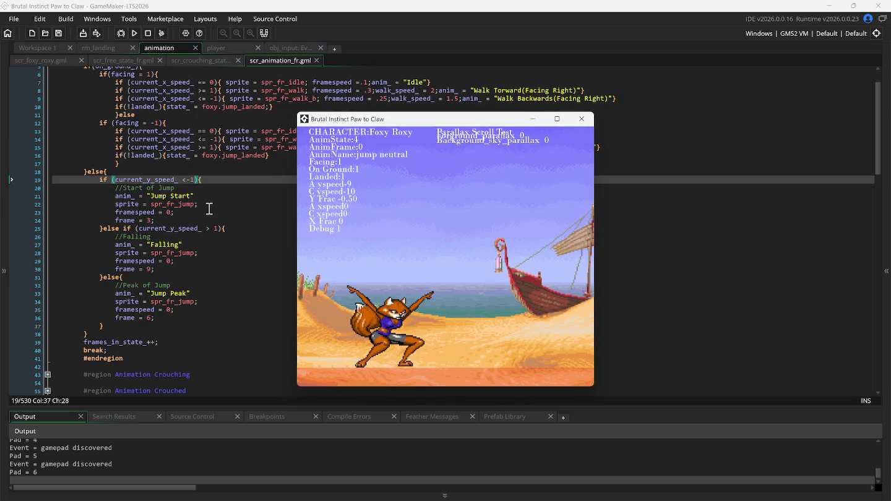
- Test jumps in place, forward right and backward left, plus airborne light kicks, with the -1 threshold
key(space)
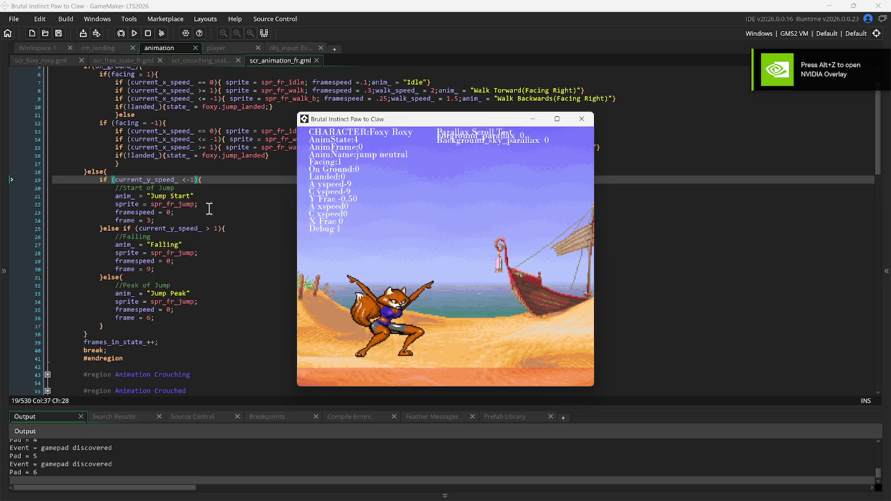
key(space)
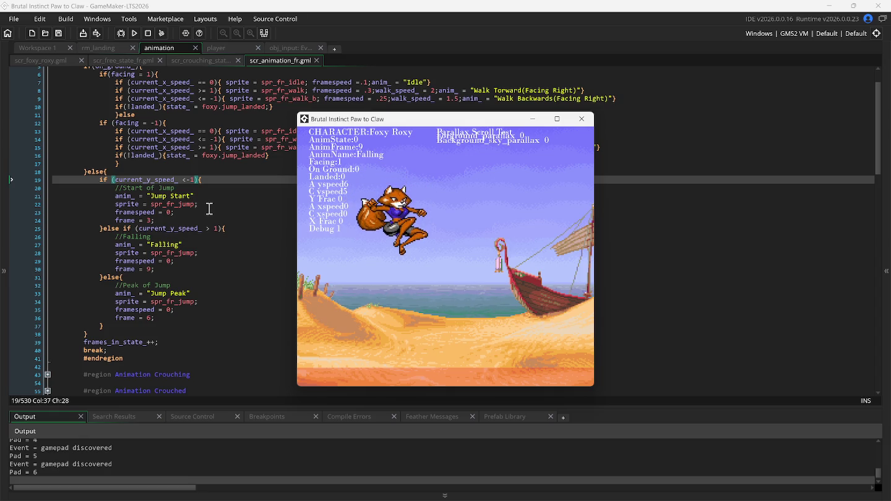
key(space)
key(x)
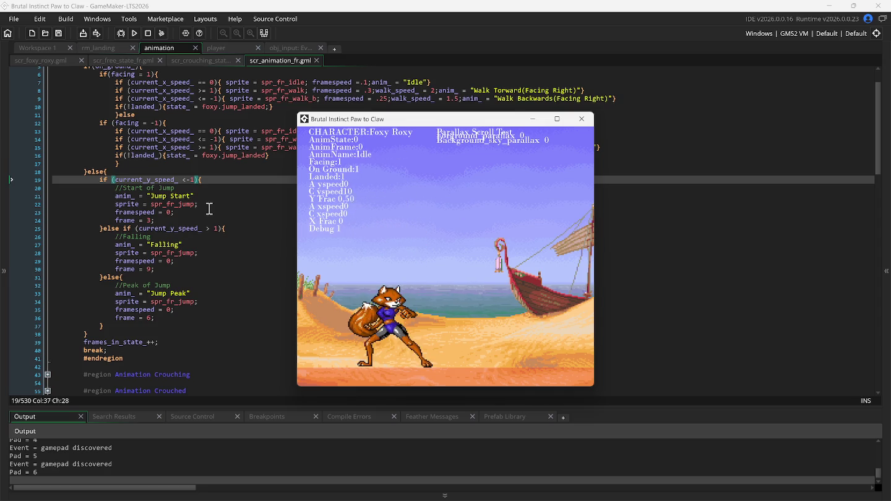
key(space)
key(space)
key(j)
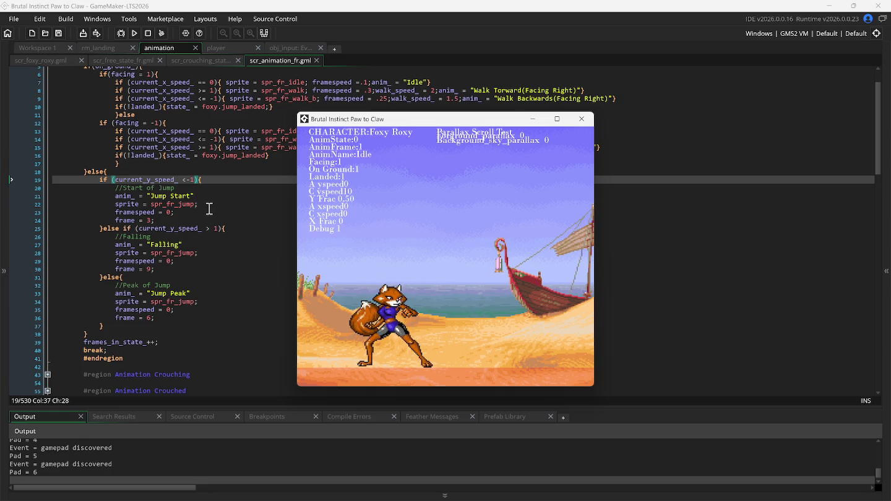
key(Right)
key(space)
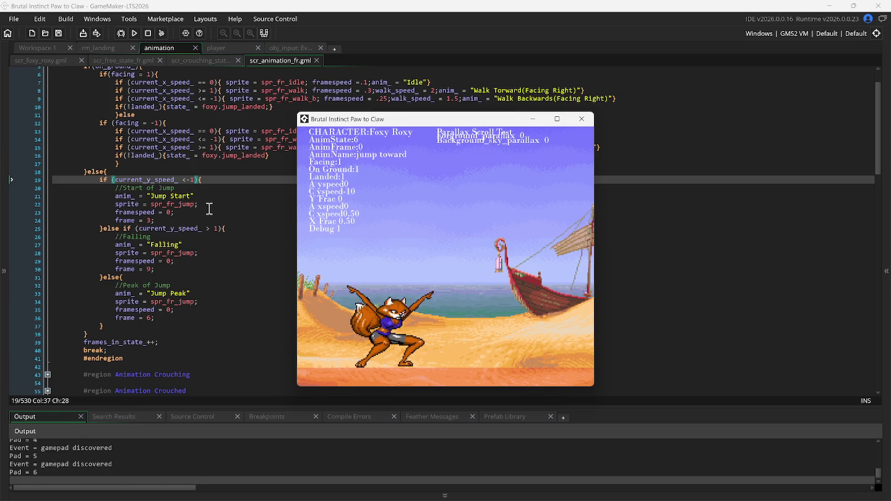
key(Left)
key(space)
key(space)
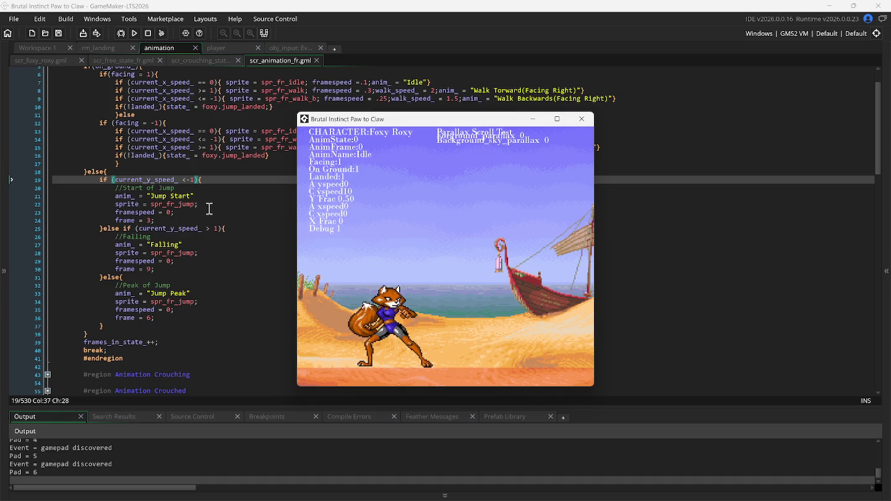
key(space)
key(space)
- Restore the line 19 condition to current_y_speed_ < -3 and rebuild the game
click(193, 179)
key(BackSpace)
text(z)
key(BackSpace)
key(F5)
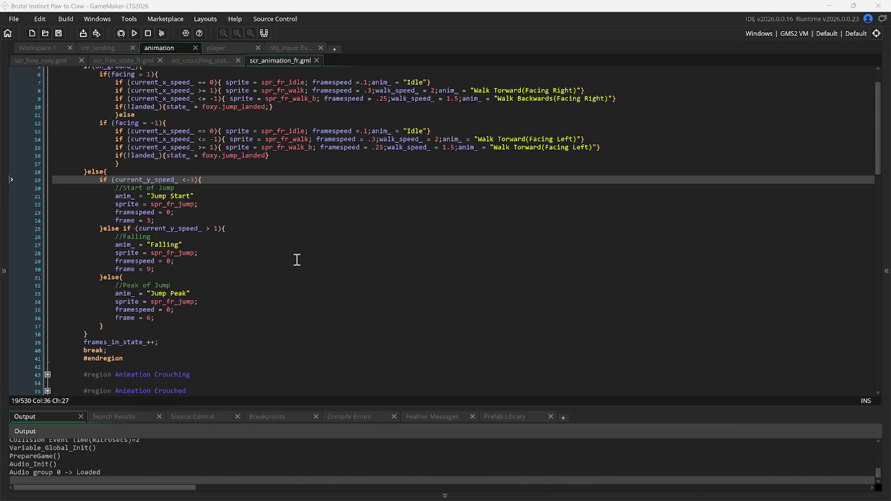
key(space)
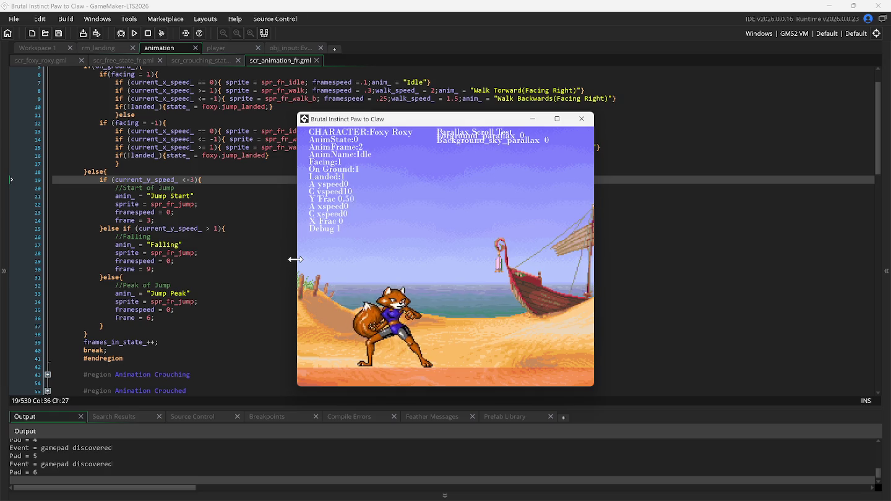
click(192, 184)
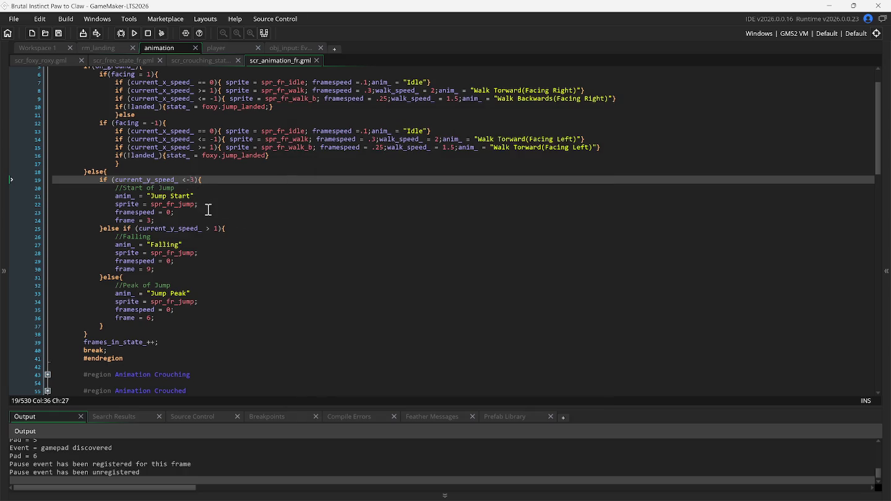
text(1)
- Run the game with the < -1 threshold and test jumping light kicks using space/Up with z and x
key(F5)
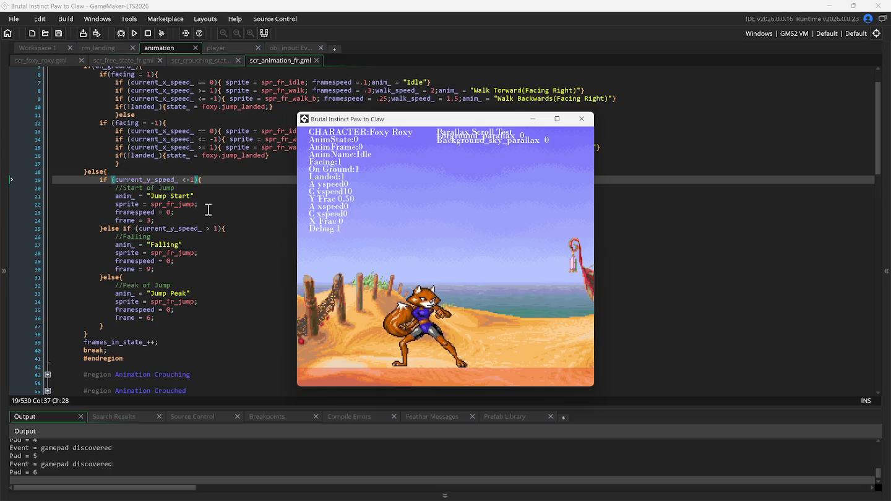
key(space)
key(z)
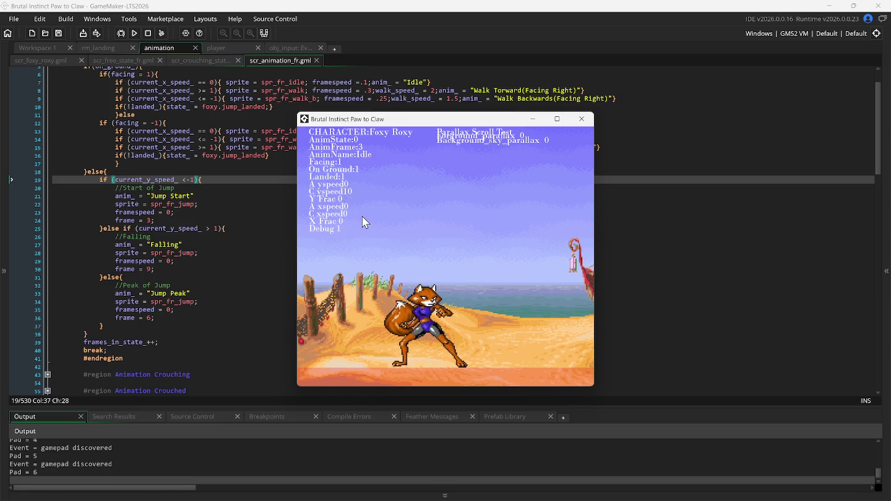
key(Up)
key(x)
- Show the Asset Browser, scroll to Foxy Roxy's sprites, and open spr_fr_jump
click(885, 281)
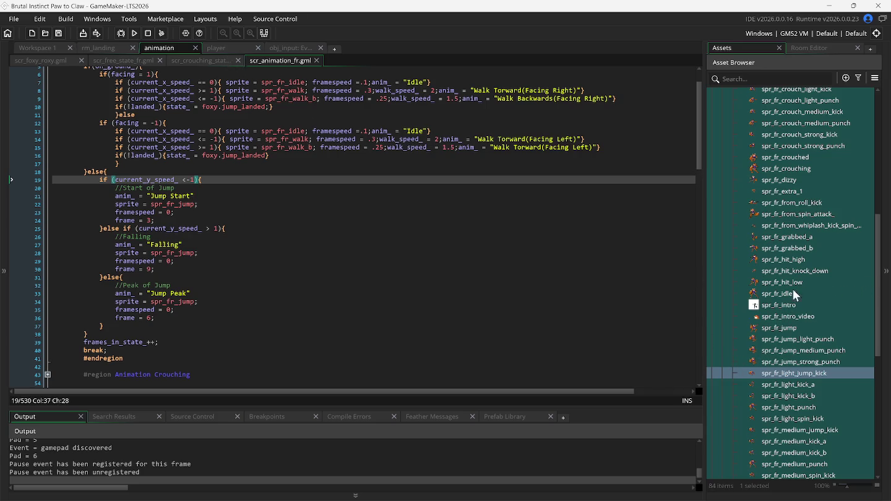
scroll(791, 309, up, 5)
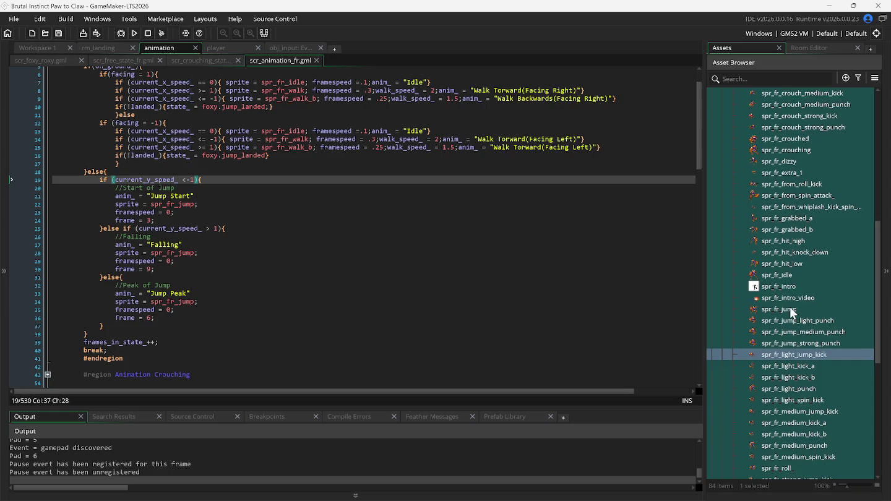
scroll(798, 267, down, 5)
scroll(798, 298, up, 3)
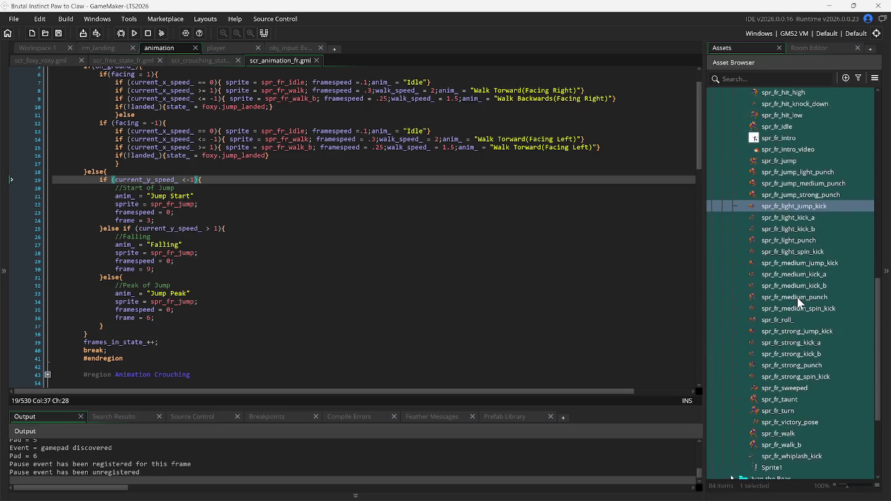
scroll(796, 300, up, 1)
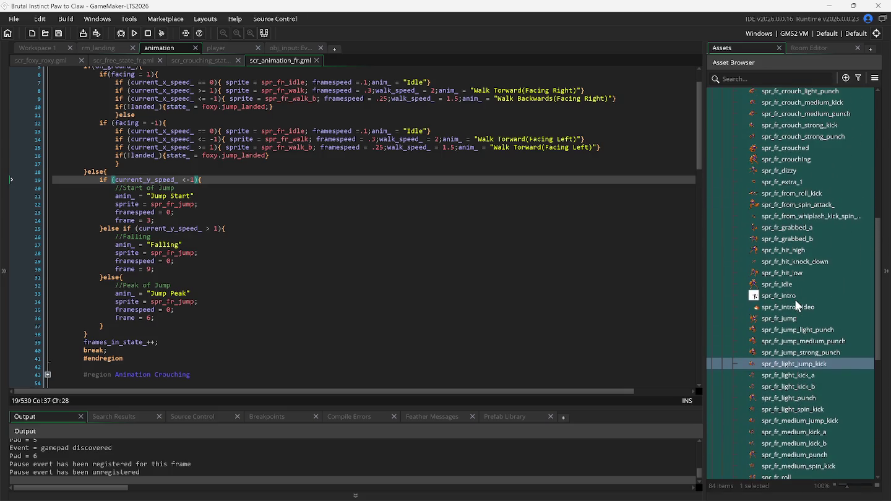
double_click(781, 317)
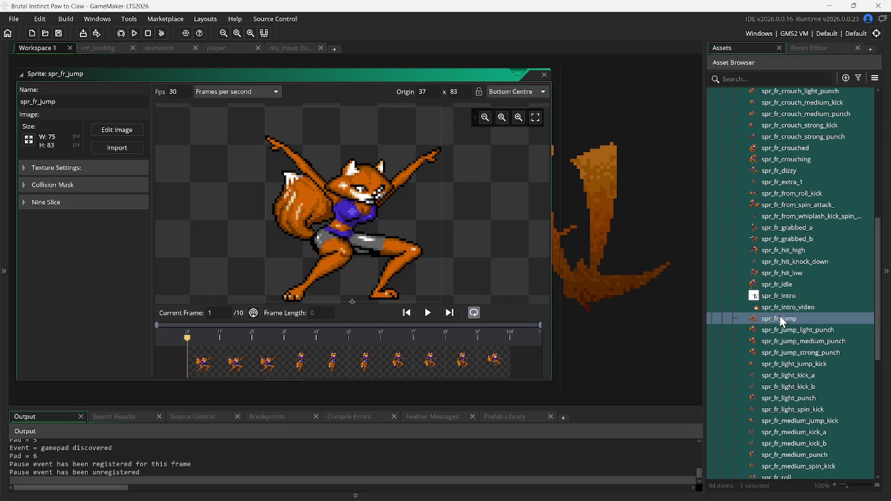
- Duplicate spr_fr_jump, name the copy spr_fr_jump_landing, and open it
right_click(780, 322)
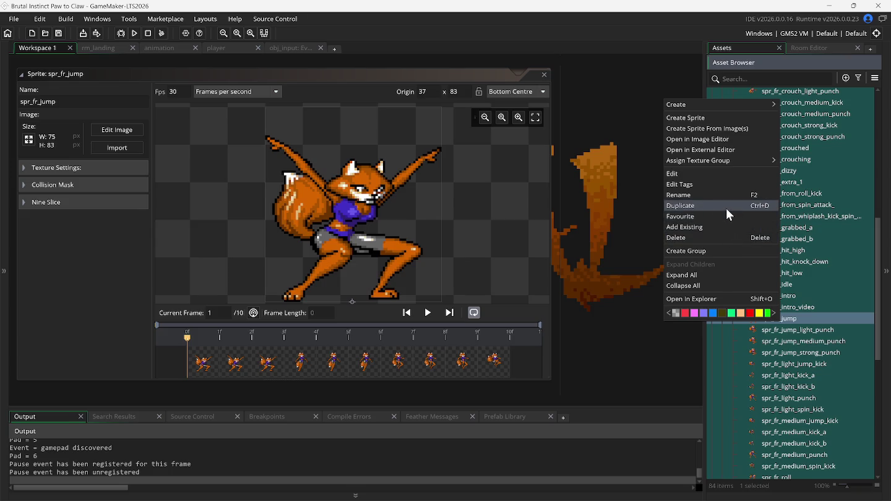
click(727, 210)
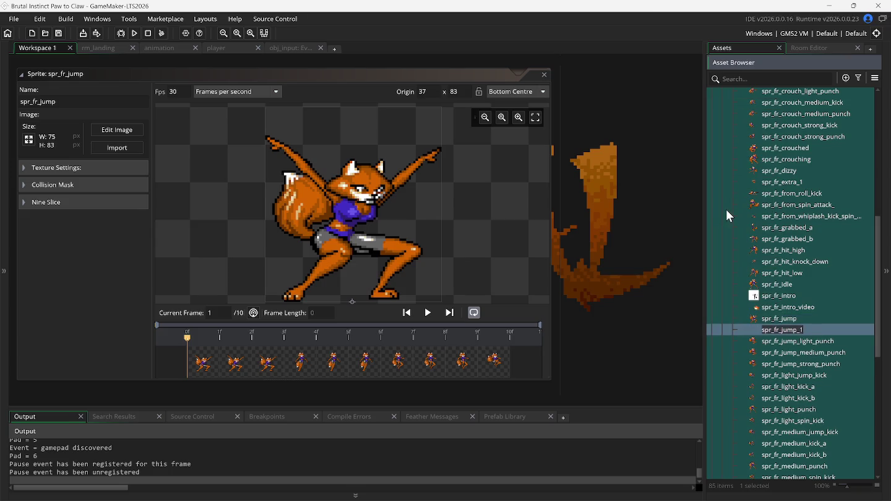
key(End)
text(pe)
key(BackSpace)
key(BackSpace)
text(land)
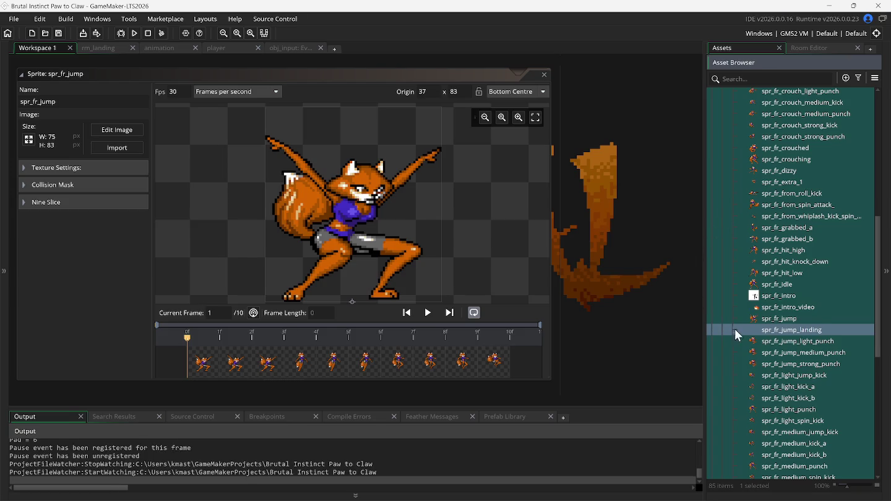
double_click(779, 331)
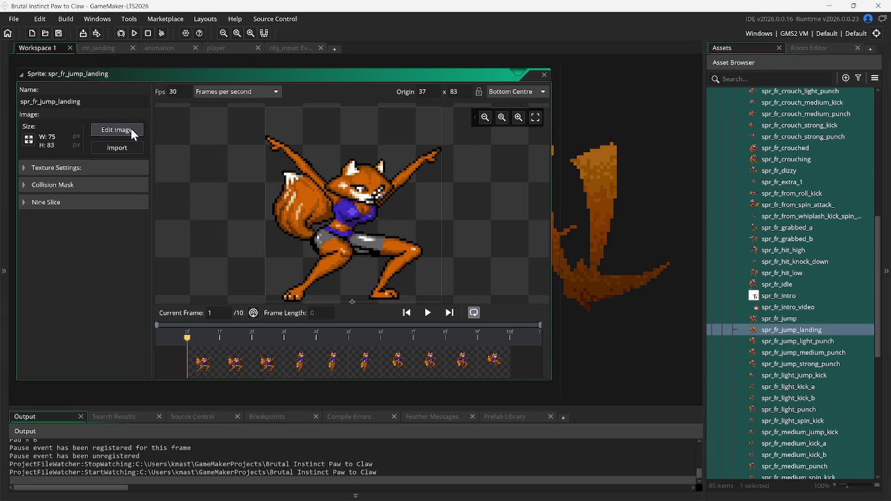
- Rename spr_fr_jump_landing to spr_fr_jump_falling
click(106, 131)
mouse_move(120, 72)
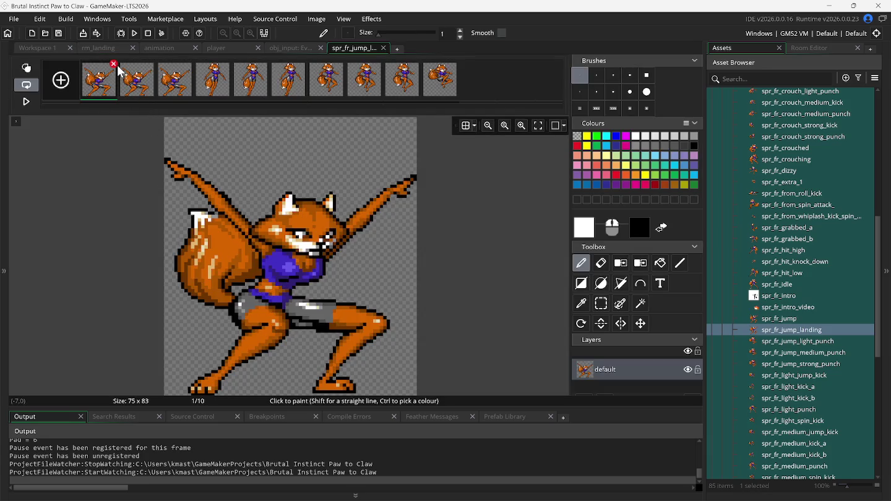
click(800, 335)
key(F2)
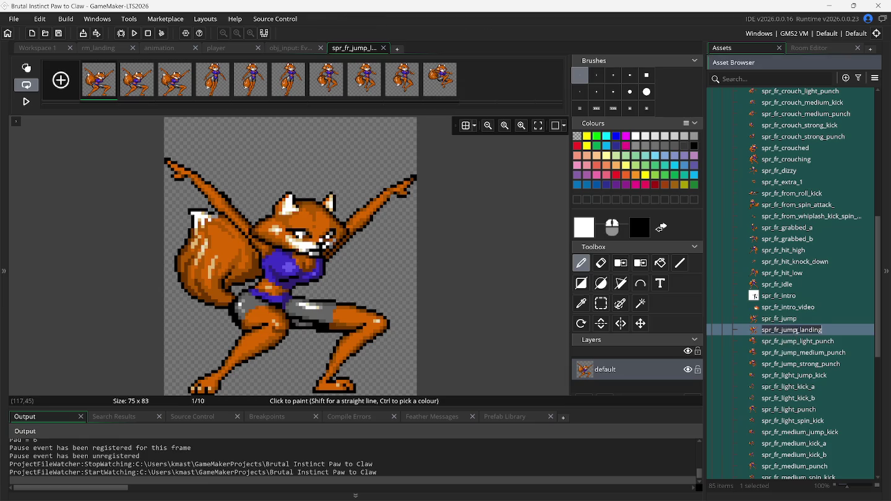
key(BackSpace)
key(BackSpace)
key(BackSpace)
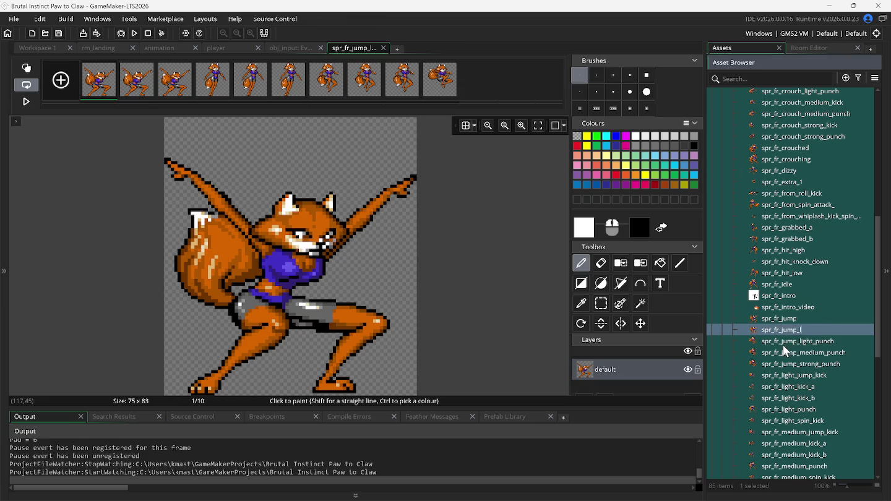
text(falling)
key(Return)
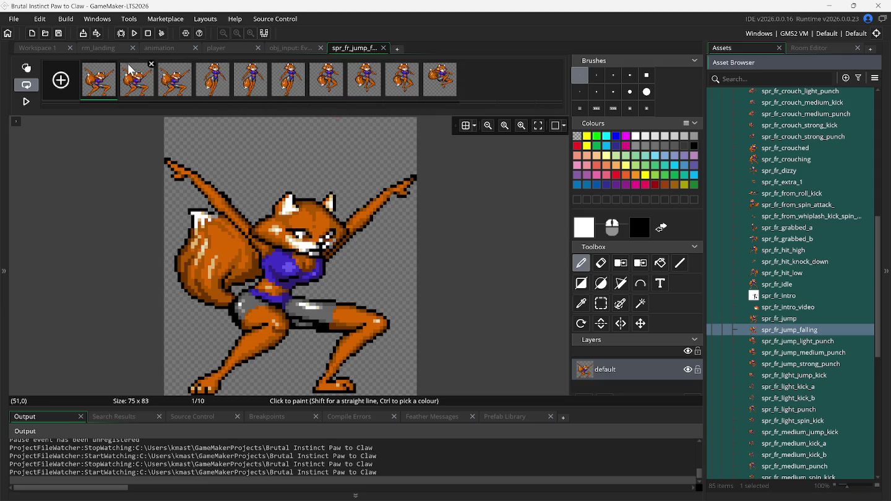
- Delete frames from spr_fr_jump_falling until only the single falling-pose frame remains
click(114, 65)
click(115, 64)
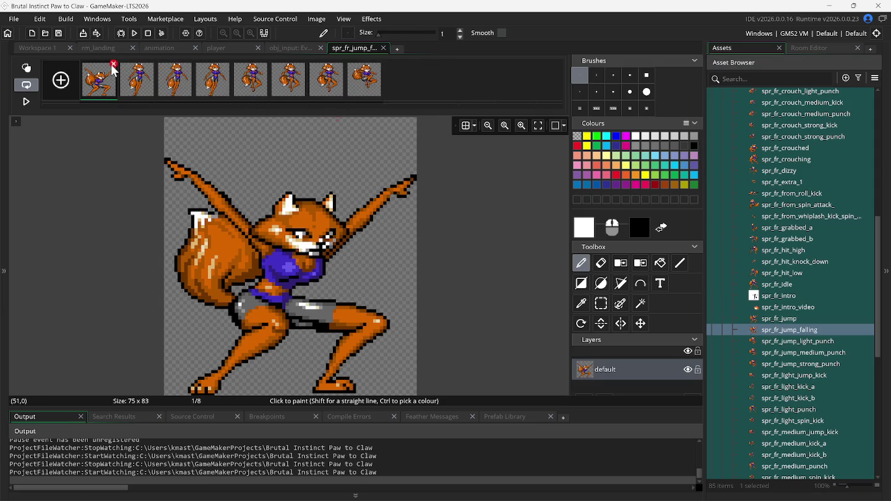
click(113, 65)
click(114, 65)
click(113, 65)
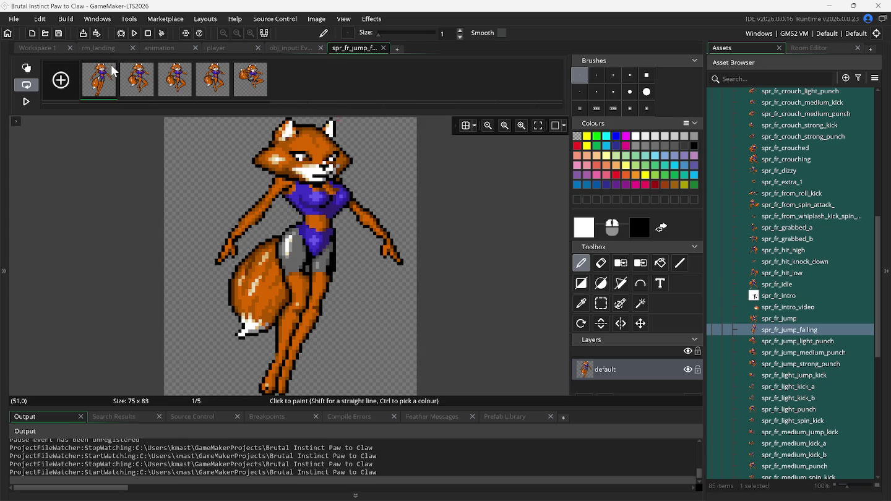
click(114, 64)
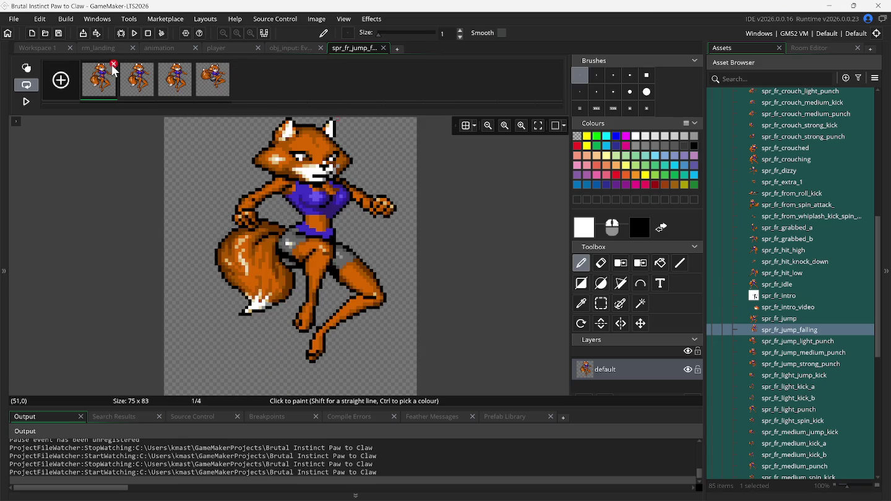
click(114, 64)
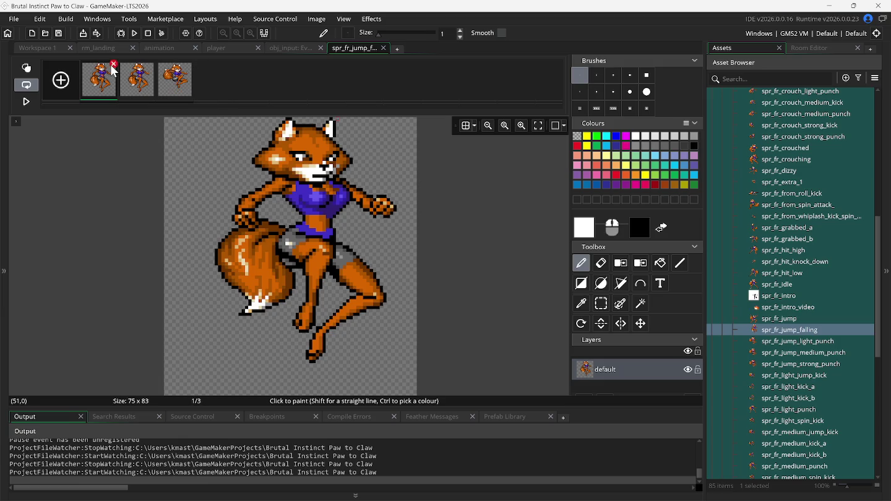
click(115, 64)
mouse_move(114, 72)
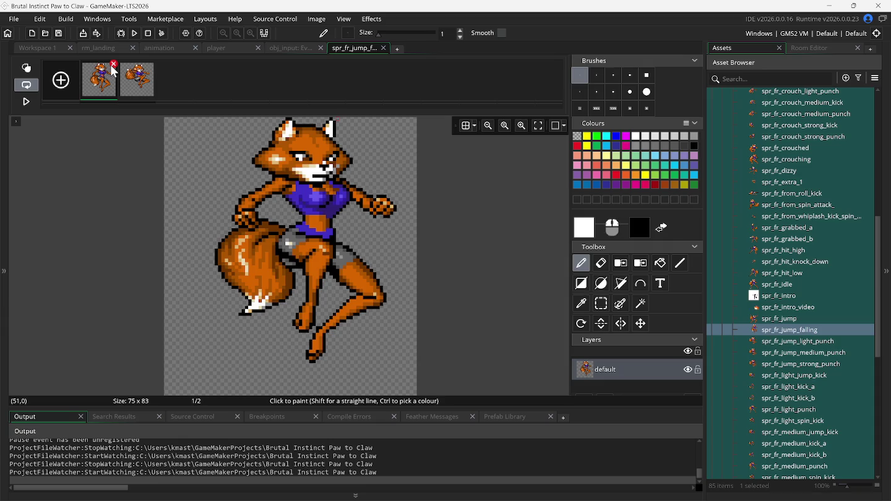
click(114, 65)
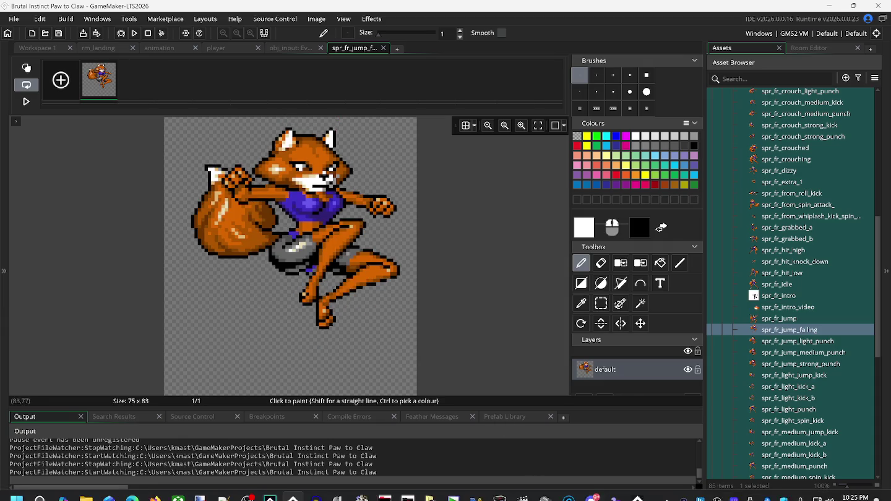
click(612, 495)
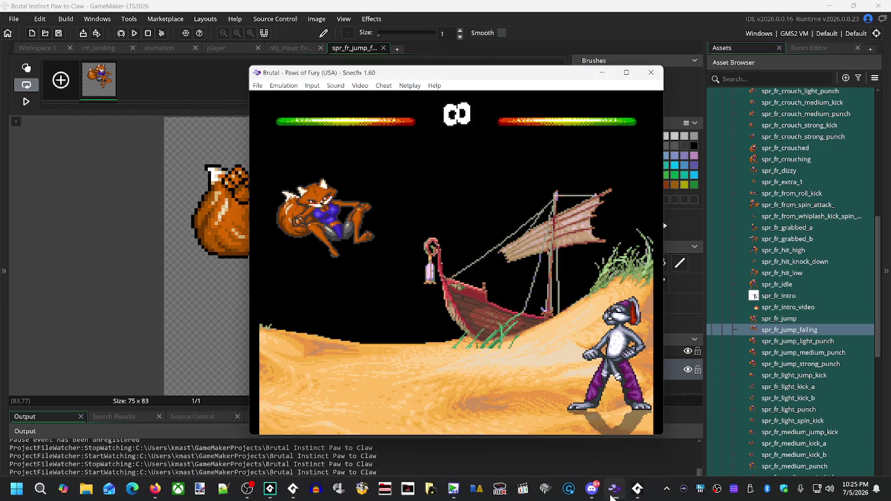
- Watch the fox jump in Snes9x for reference, then duplicate the falling-pose frame into two frames
key(Up)
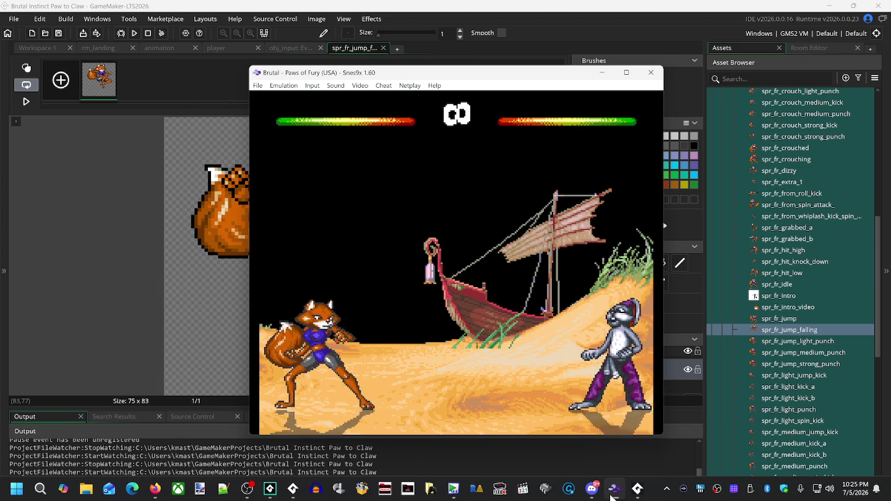
key(Up)
key(Up)
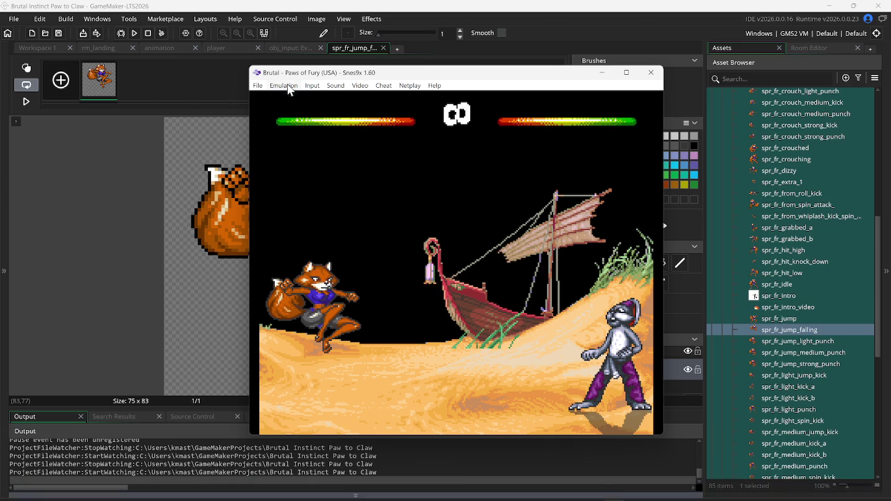
click(635, 492)
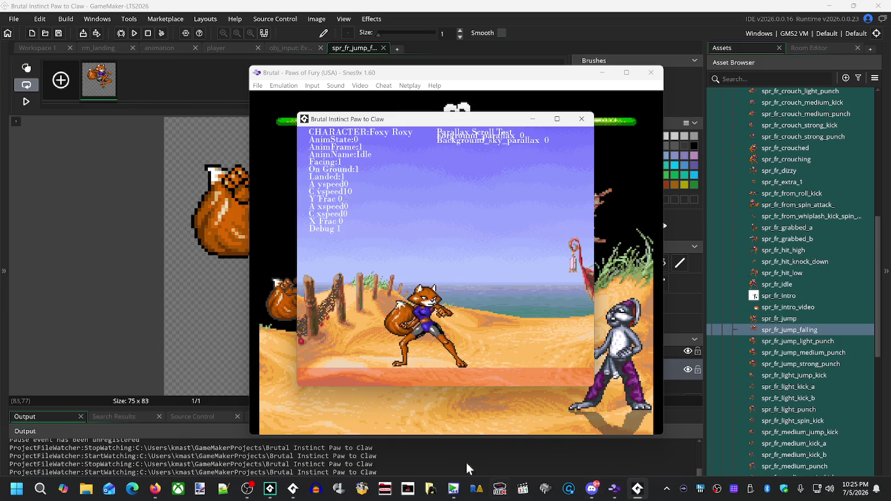
right_click(91, 87)
click(115, 112)
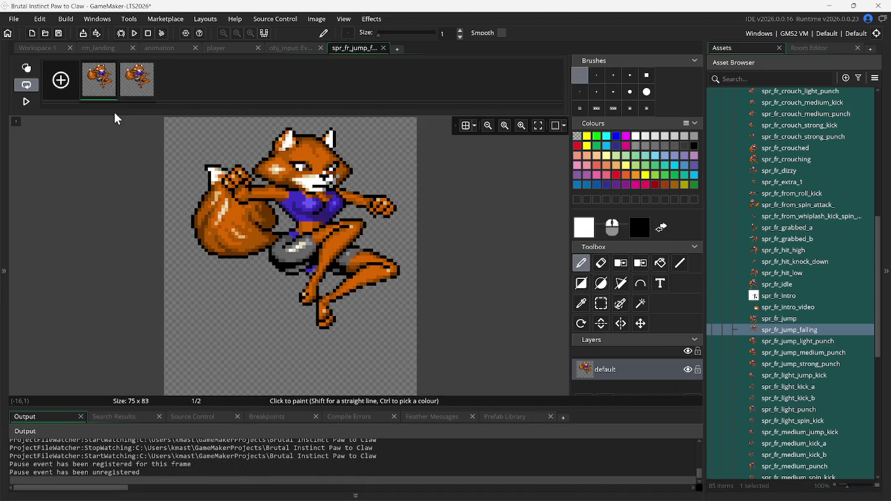
- Add a third copy of the falling frame and change line 28's Falling sprite to spr_fr_jump_falling
right_click(104, 83)
click(127, 109)
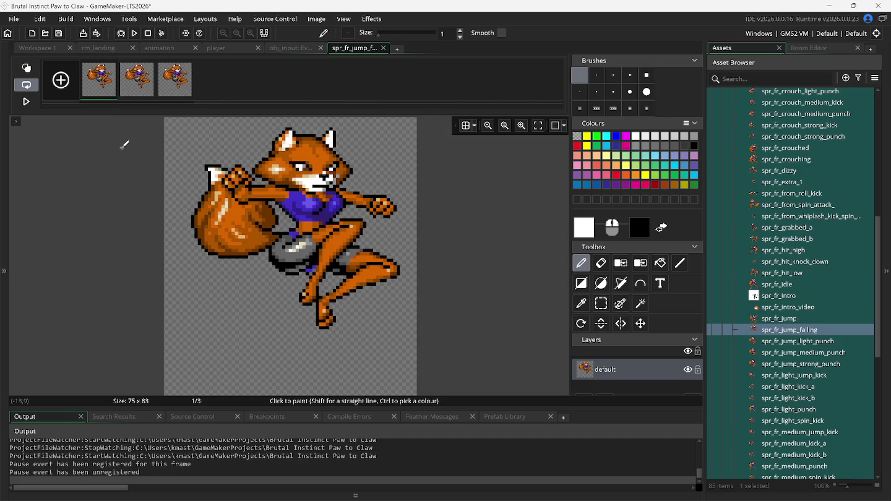
click(170, 48)
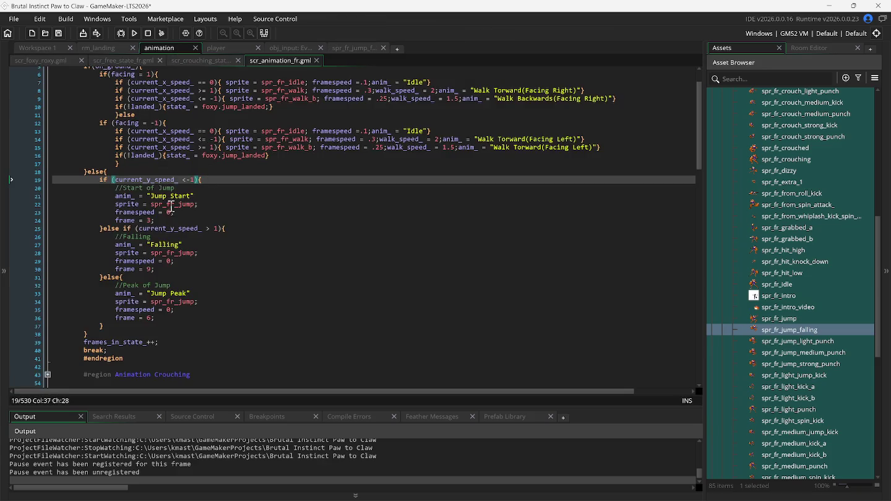
click(195, 253)
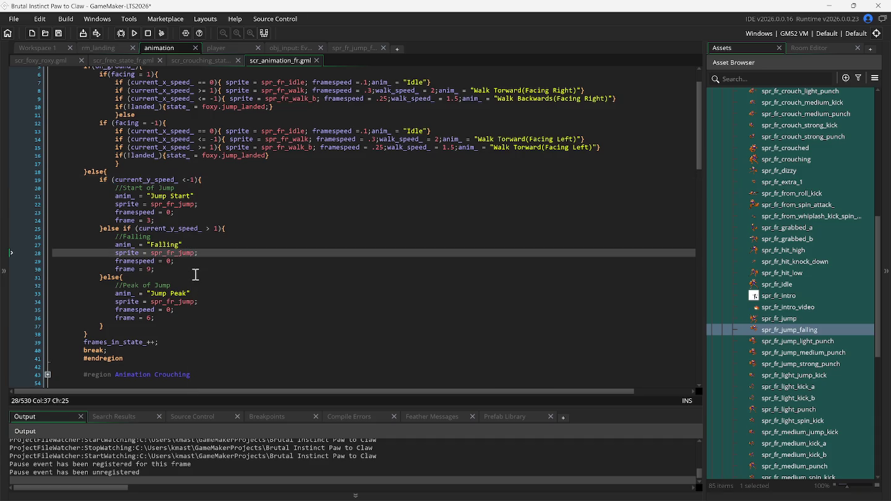
key(BackSpace)
click(199, 279)
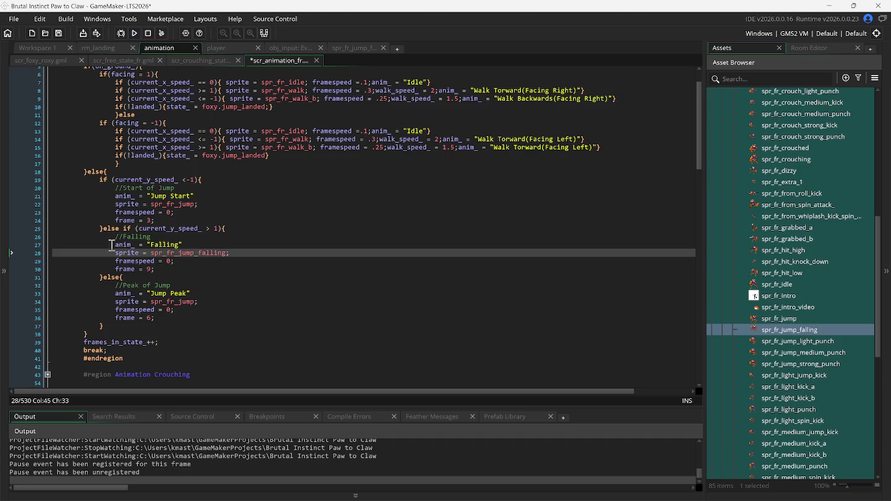
- Delete the Falling case's frame = 9 and framespeed lines and the leftover blank lines
drag(115, 270, 195, 260)
key(BackSpace)
key(BackSpace)
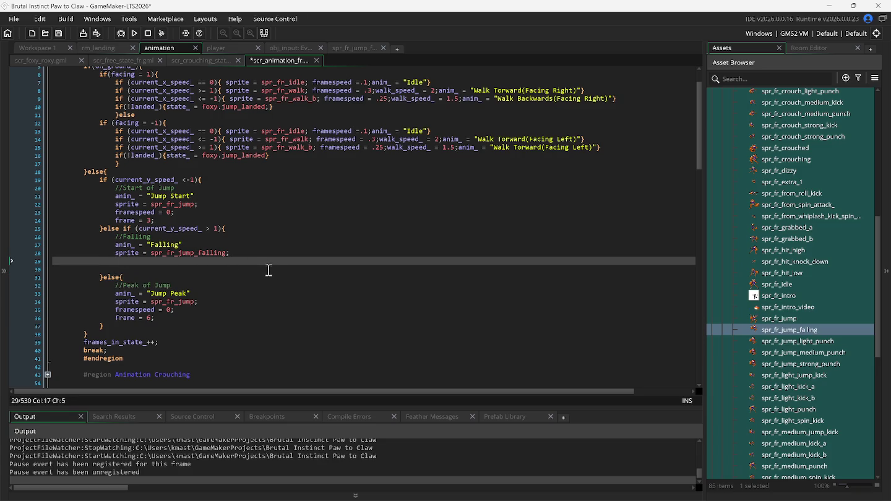
click(247, 255)
key(Delete)
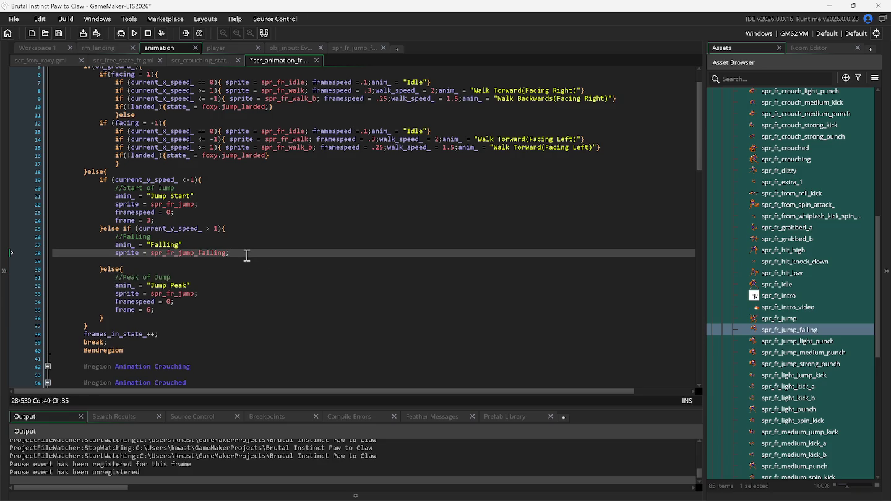
key(Delete)
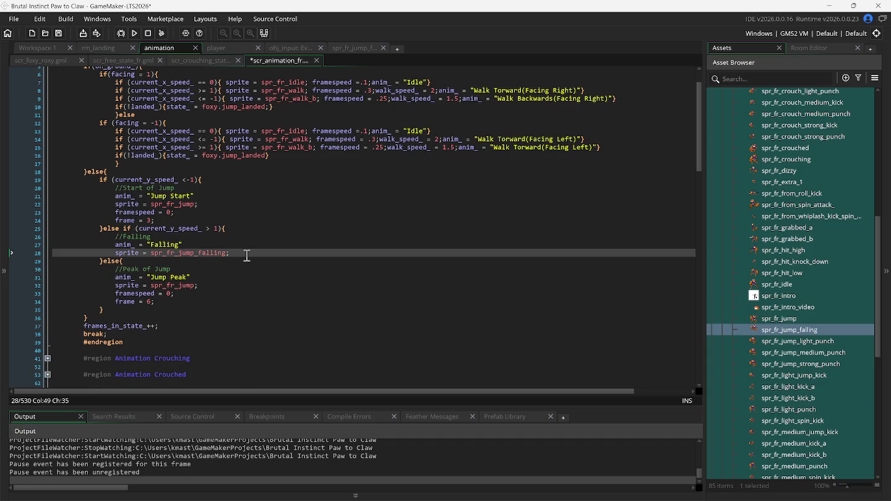
- Duplicate spr_fr_jump and name the copy spr_fr_jump_peak
click(784, 320)
right_click(784, 320)
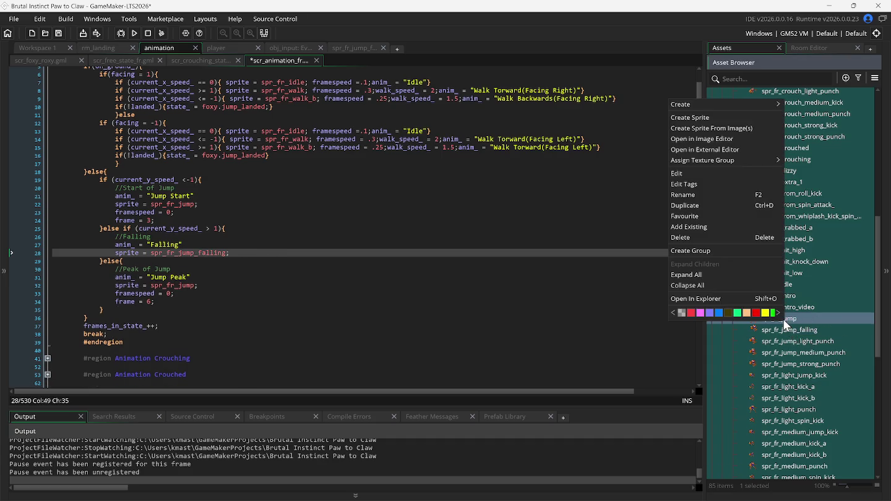
click(733, 208)
key(End)
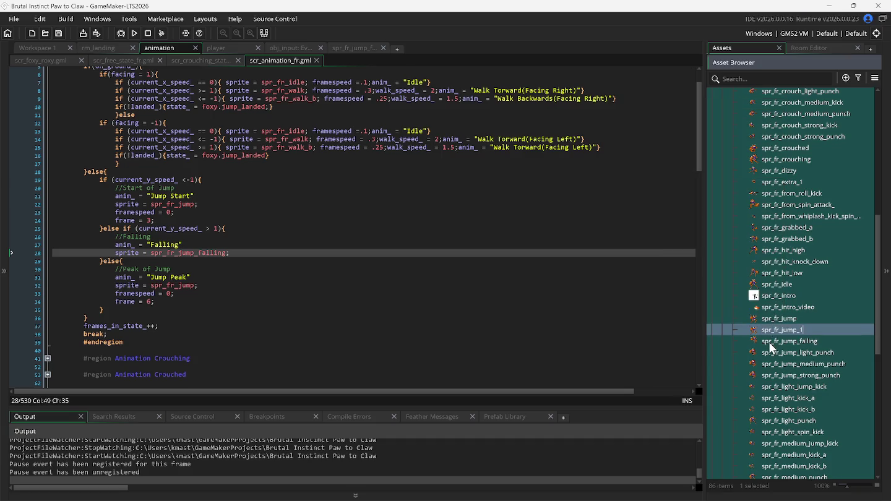
text(pek)
key(BackSpace)
text(ak)
click(778, 318)
- Trim spr_fr_jump_peak to three peak frames, close its editors and return to the animation script
double_click(779, 364)
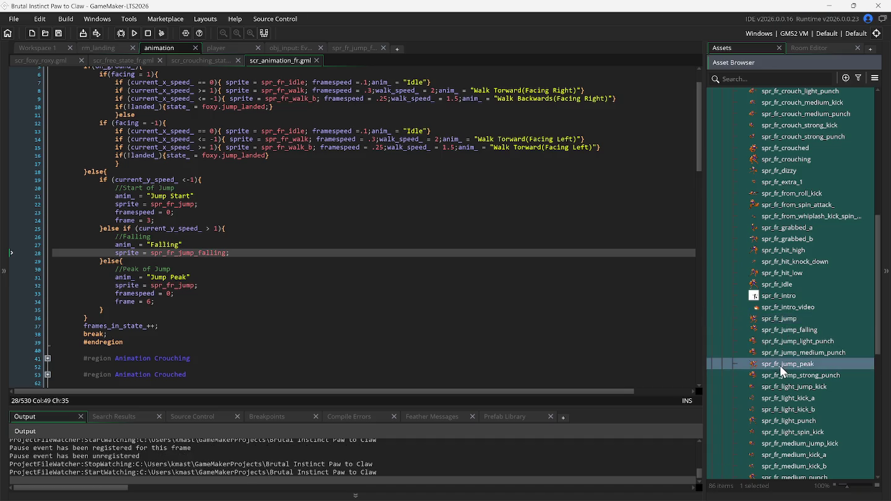
click(132, 125)
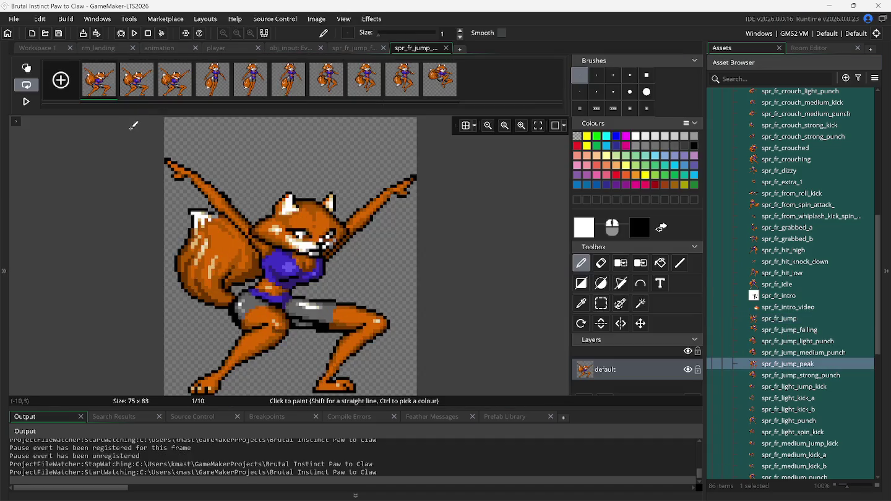
click(114, 64)
click(113, 64)
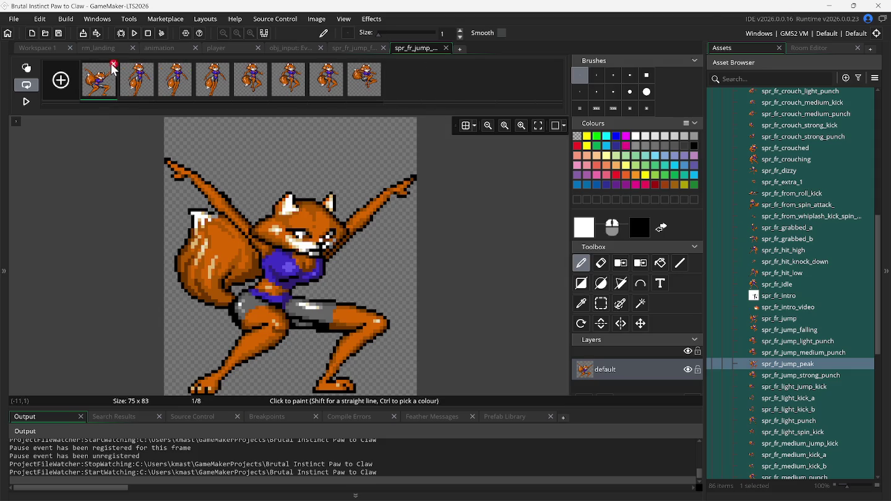
click(114, 64)
click(114, 64)
click(112, 64)
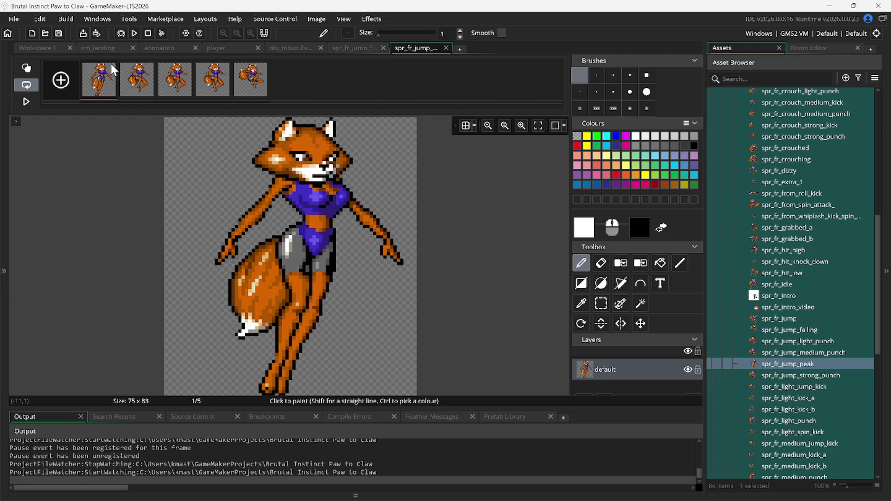
click(114, 64)
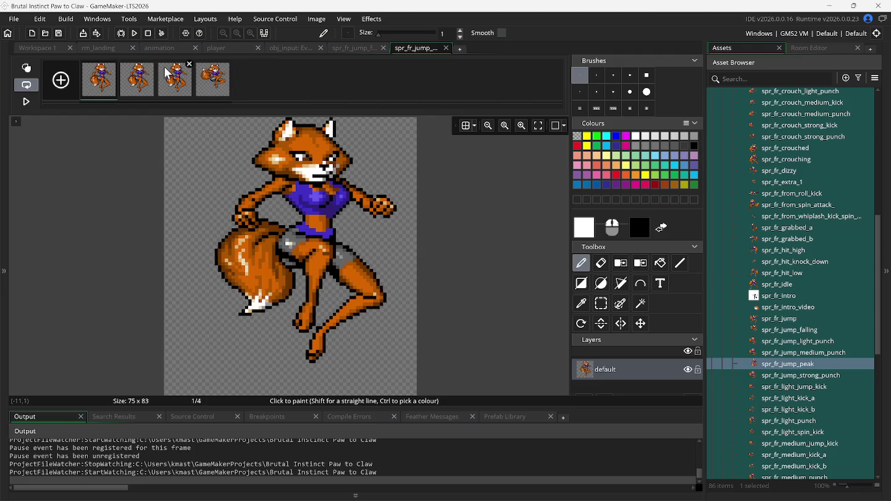
click(226, 65)
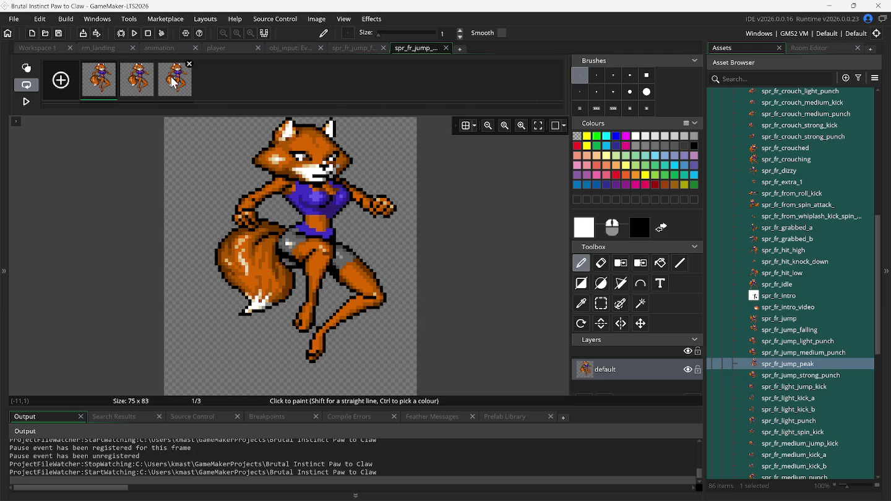
click(446, 49)
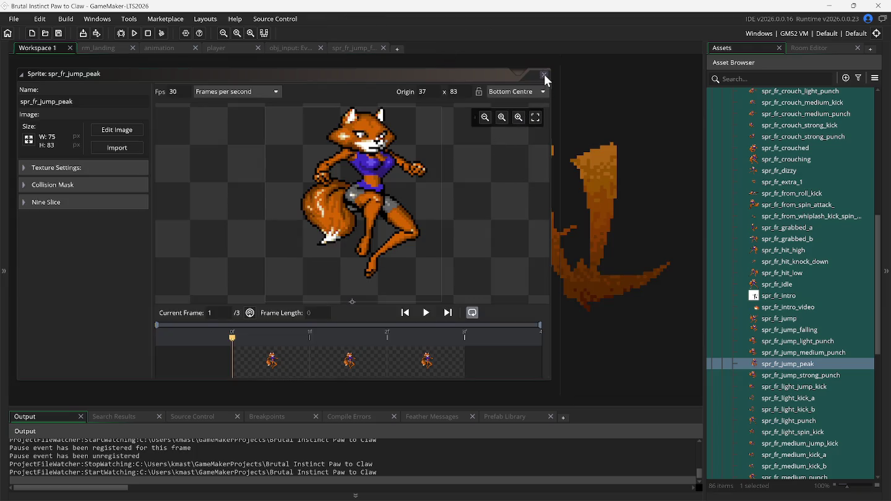
click(544, 75)
click(173, 50)
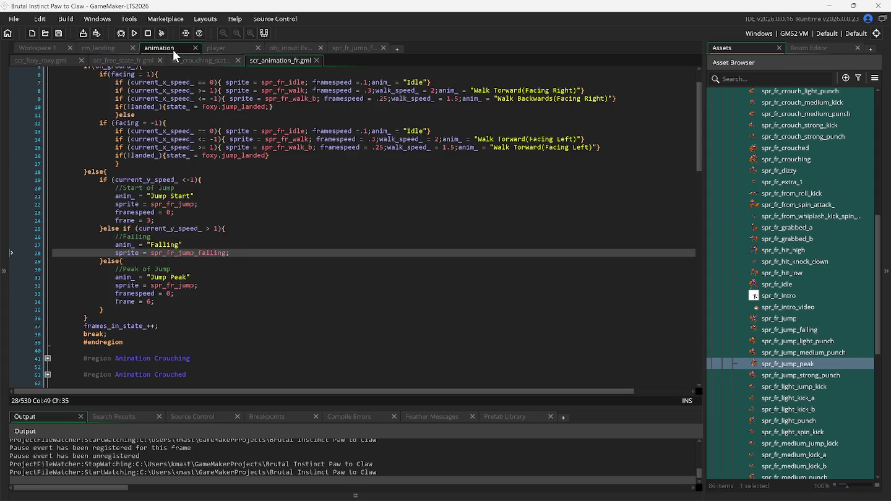
- Set line 32's Jump Peak sprite to spr_fr_jump_peak using autocomplete
click(195, 286)
key(ctrl+space)
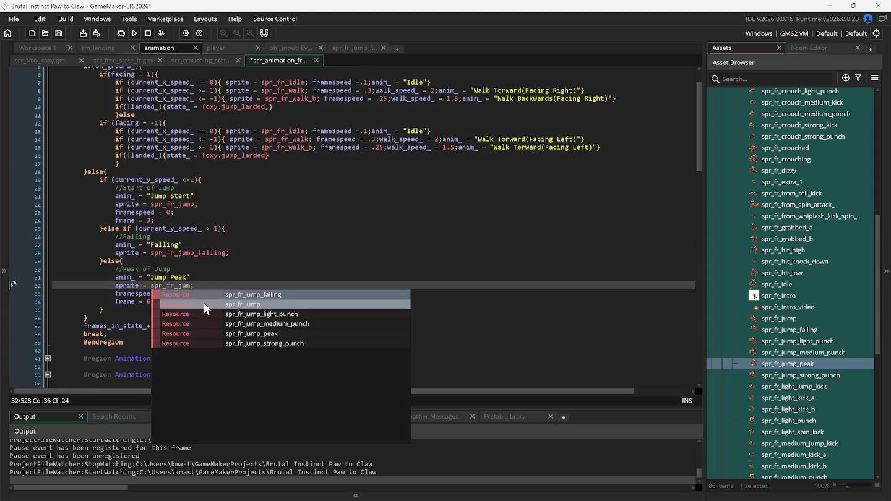
click(231, 333)
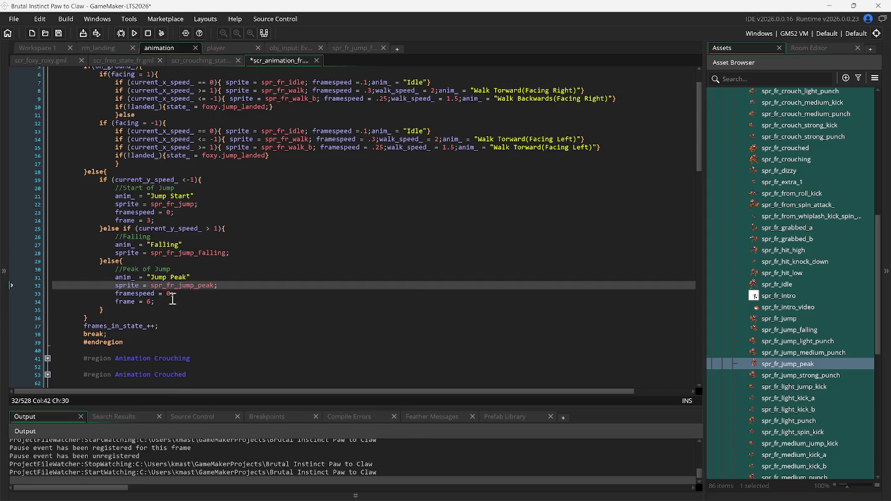
- Remove the frame = 6 and framespeed = 0 lines and the blank line, then start a test run
drag(97, 302, 291, 304)
key(BackSpace)
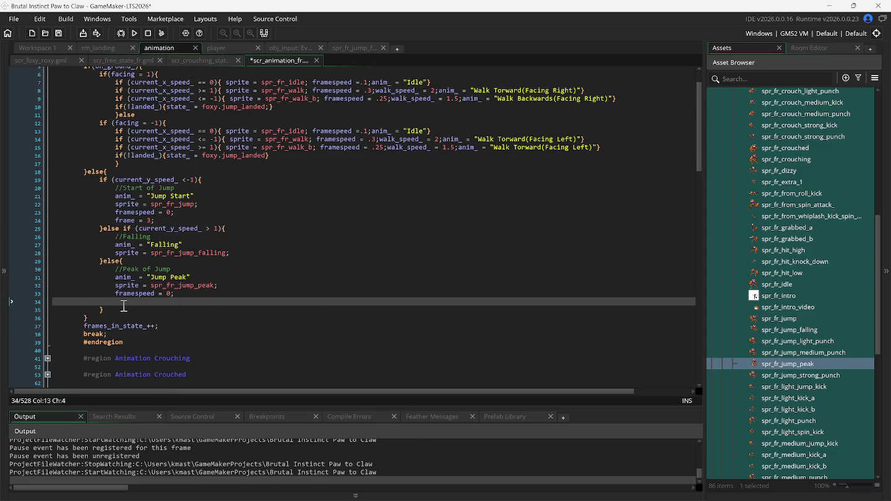
drag(61, 294, 228, 295)
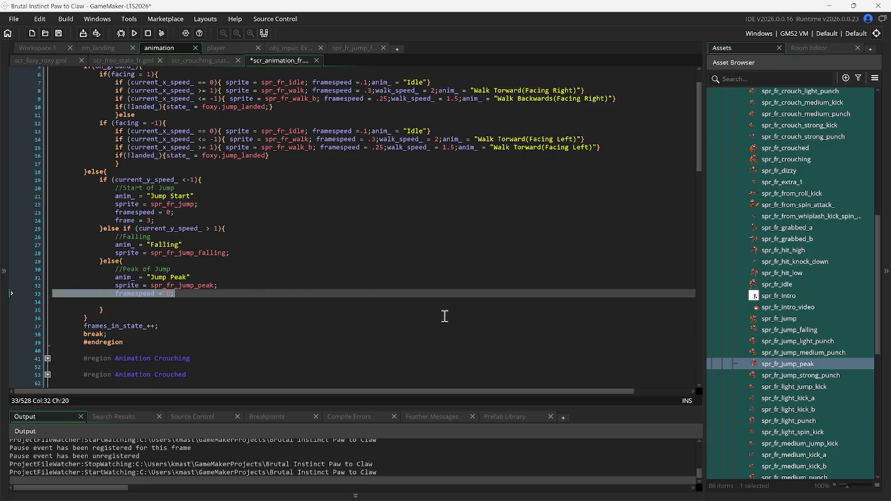
key(BackSpace)
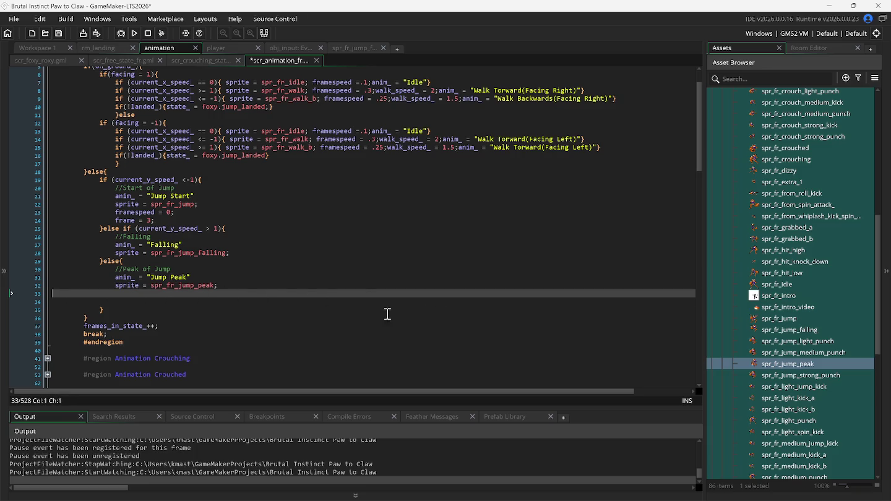
click(241, 289)
click(236, 292)
key(Delete)
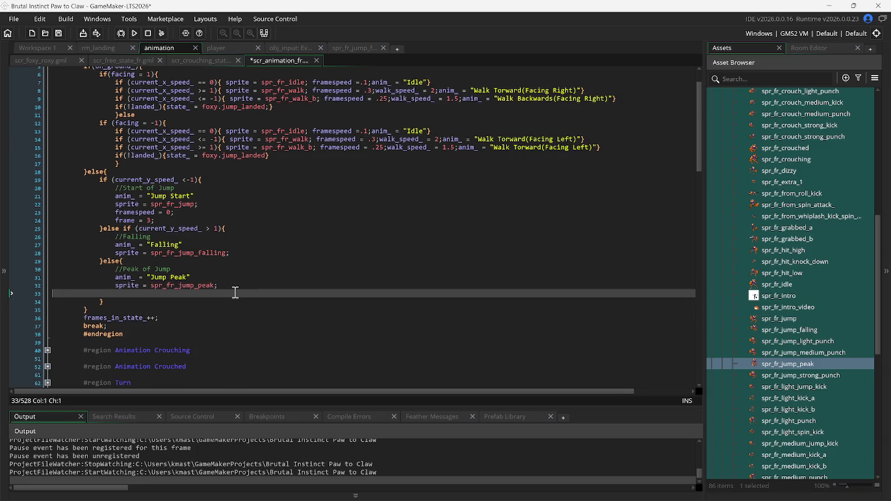
key(Delete)
- Launch the game and test standing jumps, jump kicks and a forward jump to the right
click(134, 33)
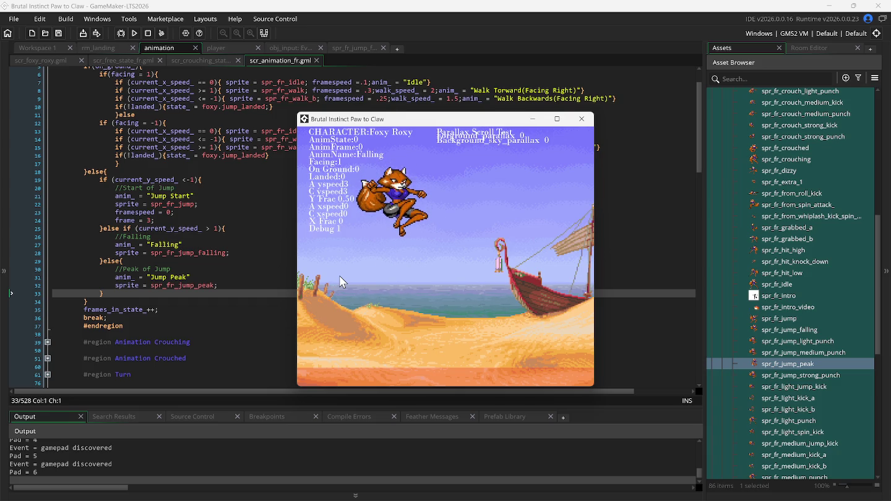
key(Up)
key(z)
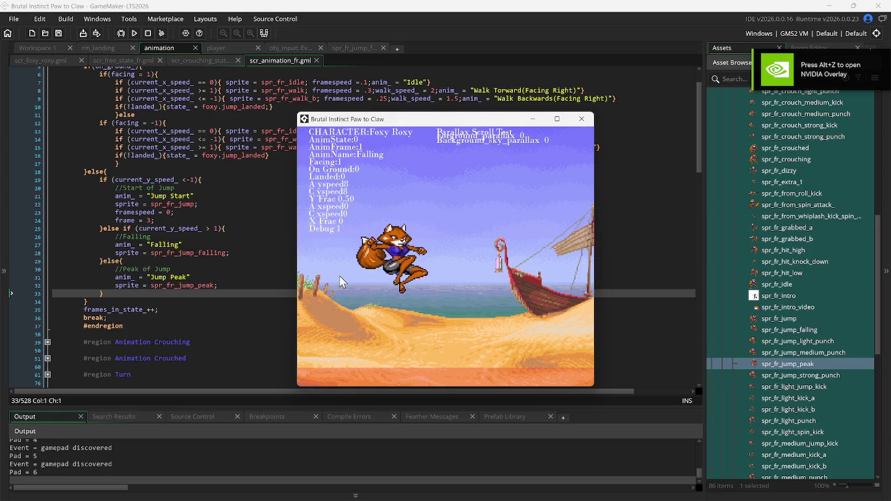
key(Up)
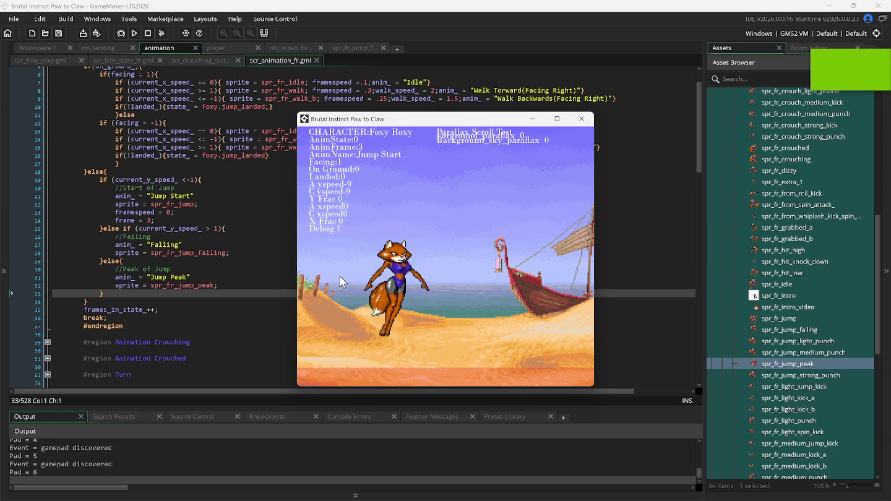
key(z)
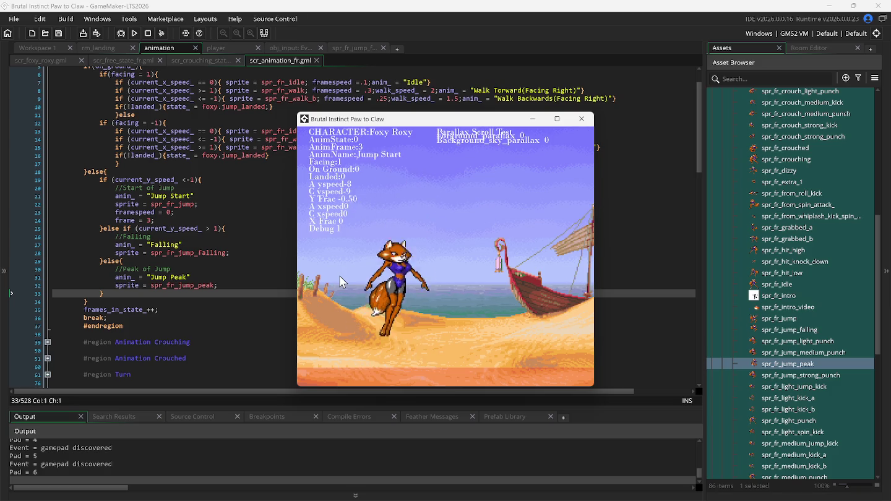
key(Up)
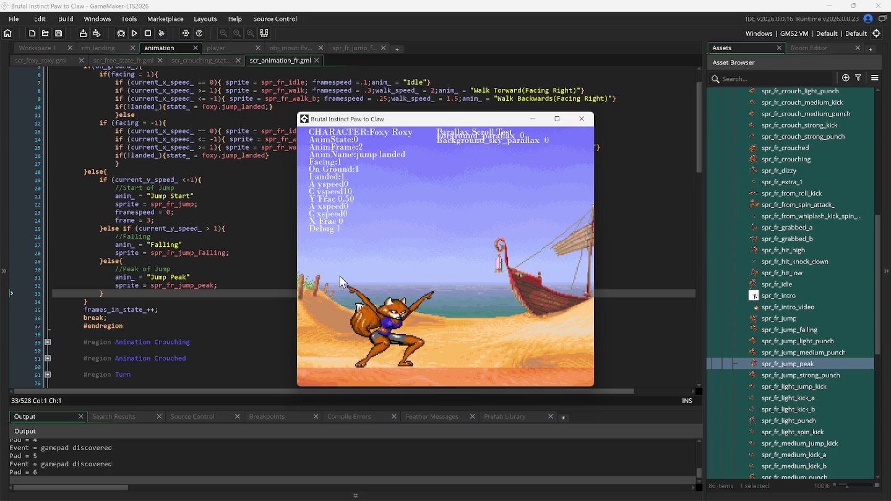
key(Right+Up)
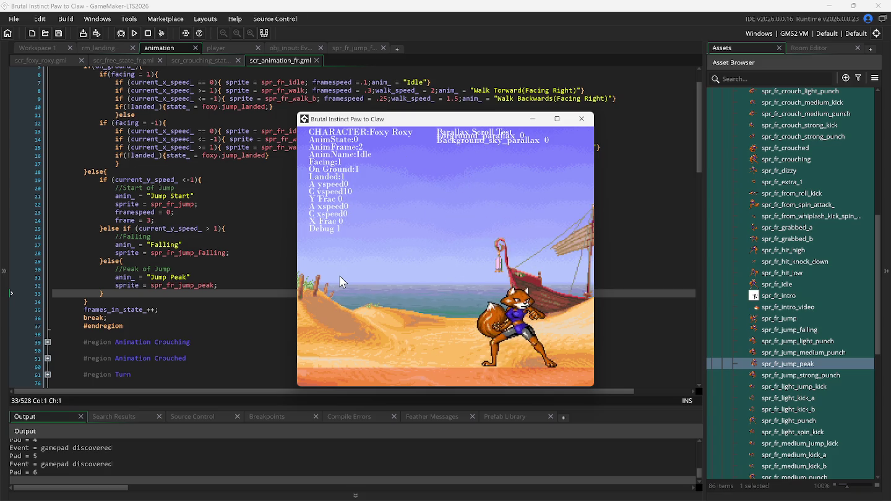
- Repeat jumps with mid-air light kicks, then collapse the Free State code region
key(Up)
key(Up)
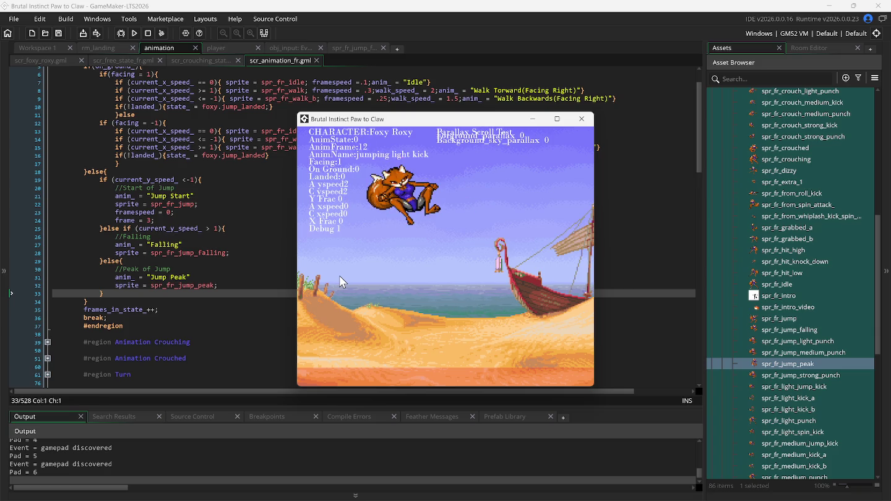
key(Up)
key(z)
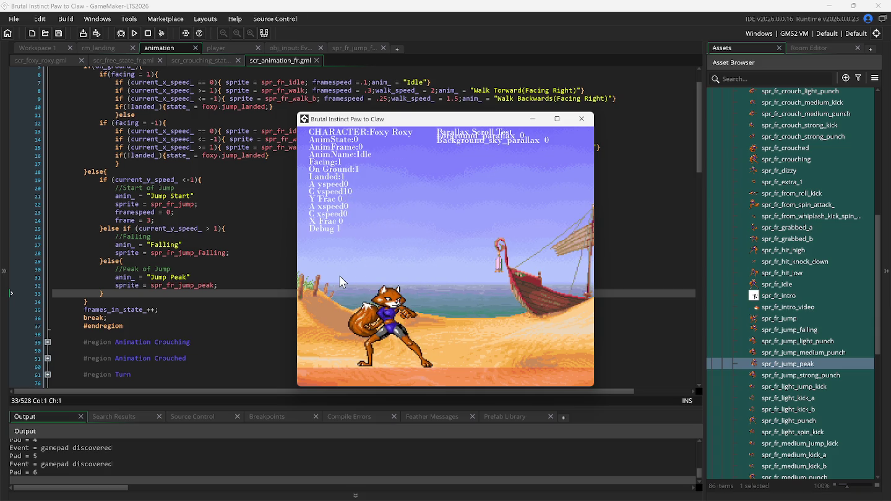
key(Up)
key(z)
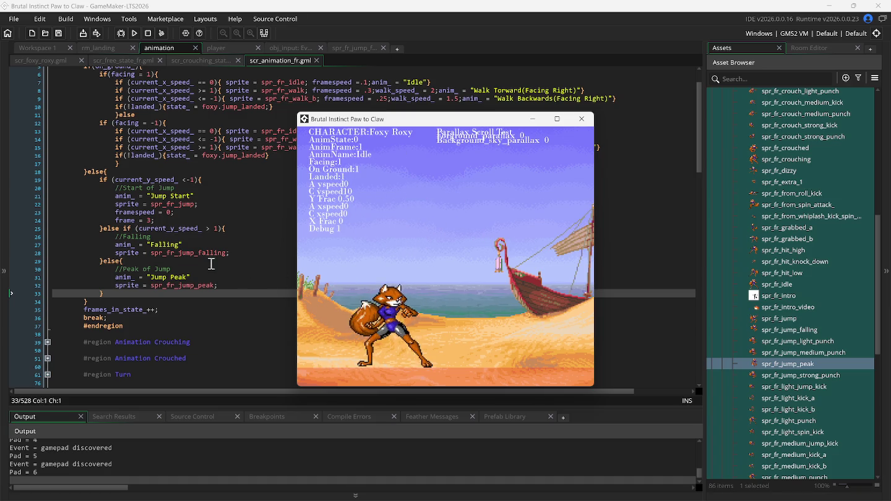
scroll(83, 154, up, 2)
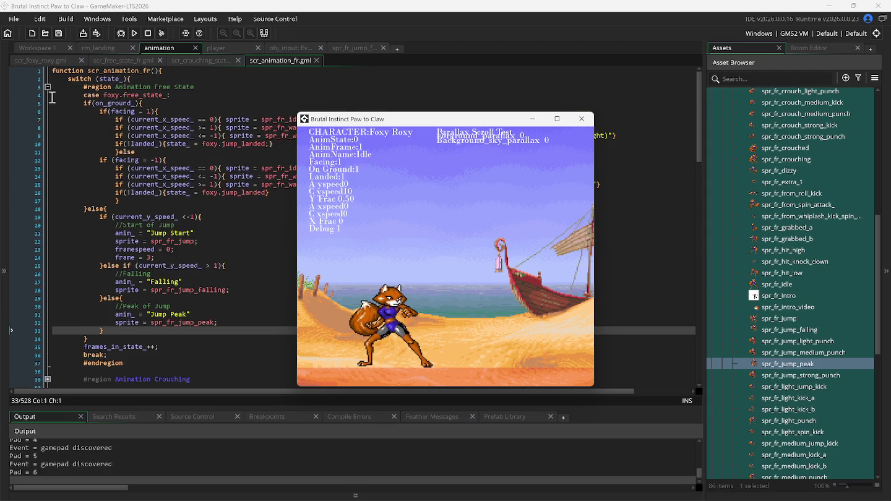
click(47, 87)
- Change the Jump light kick sound trigger on line 511 from frame 10 to 1 and rebuild
scroll(130, 217, down, 2)
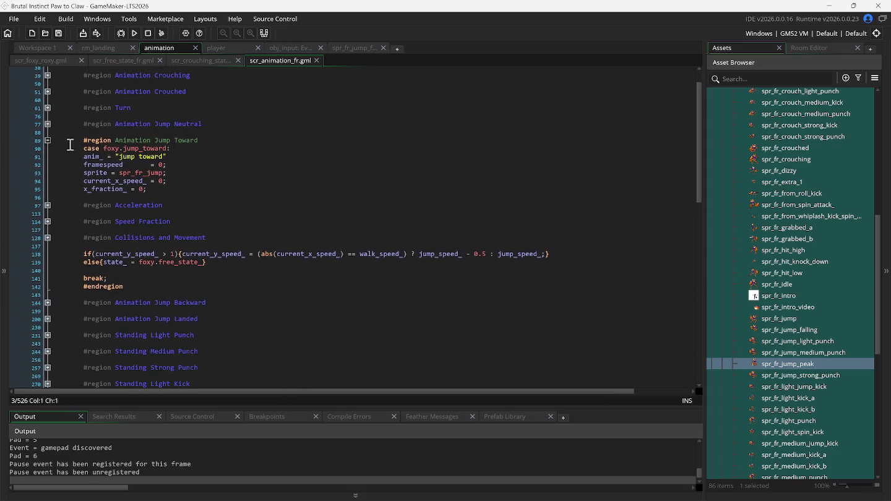
click(47, 140)
scroll(91, 214, down, 2)
scroll(91, 213, down, 10)
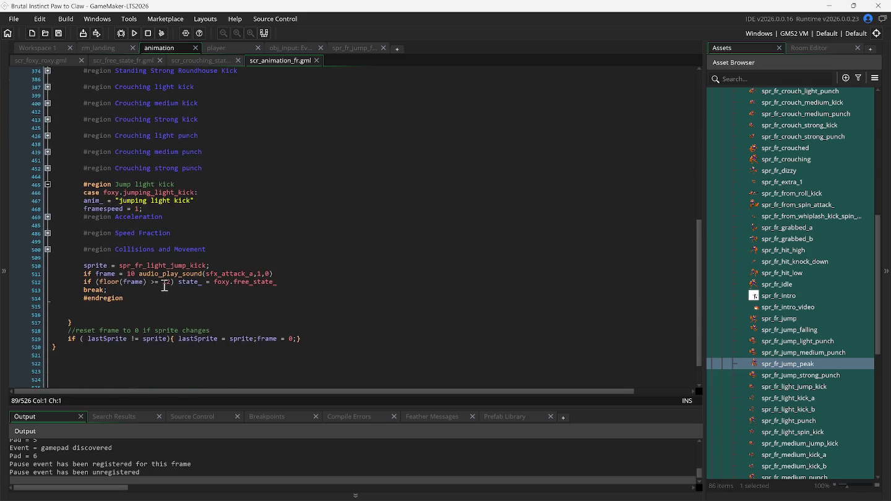
click(134, 273)
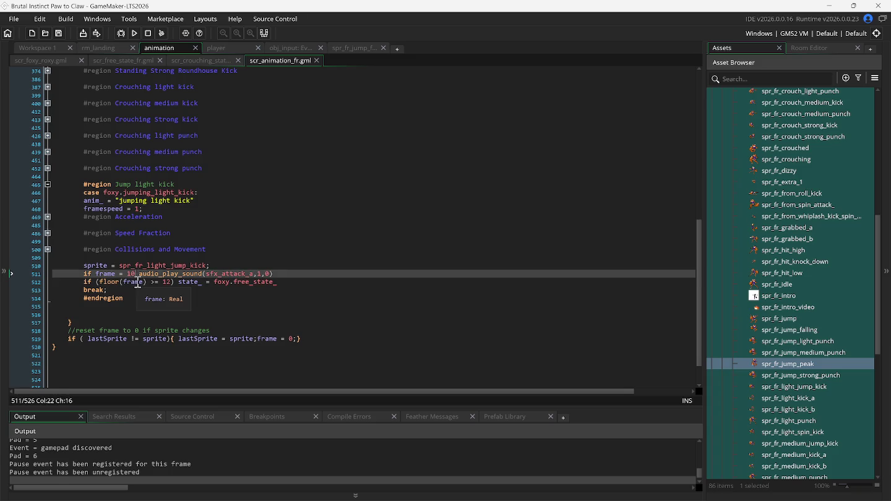
key(BackSpace)
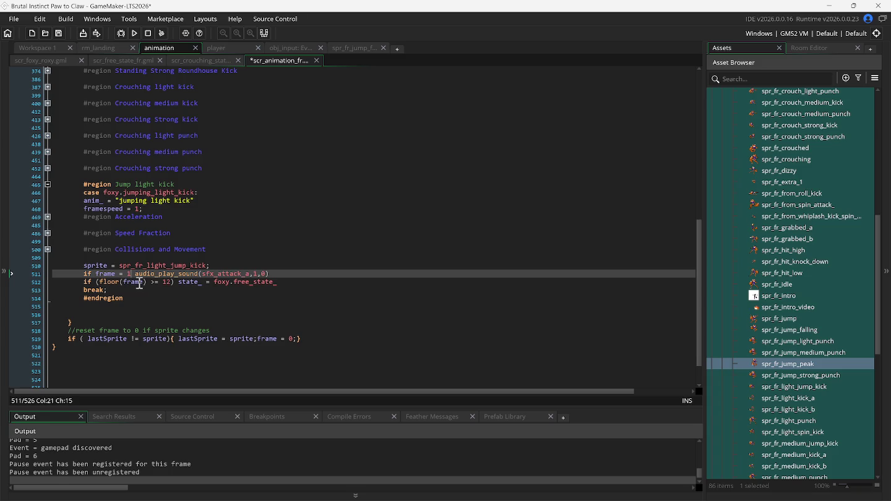
key(F5)
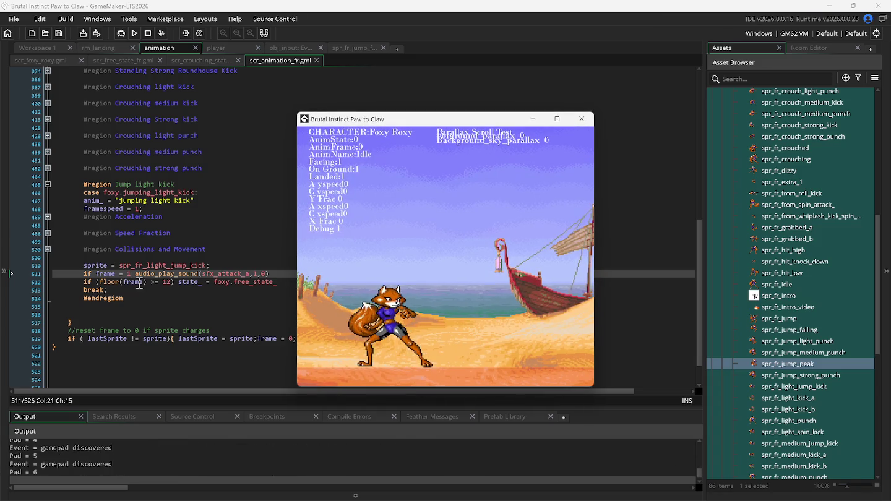
- Jump and do a jumping light kick to check the frame-1 sound timing
key(Up)
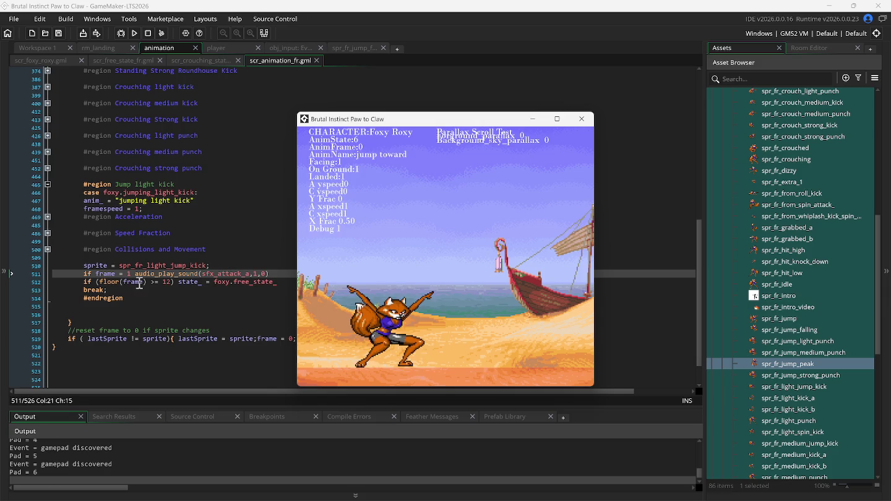
key(x)
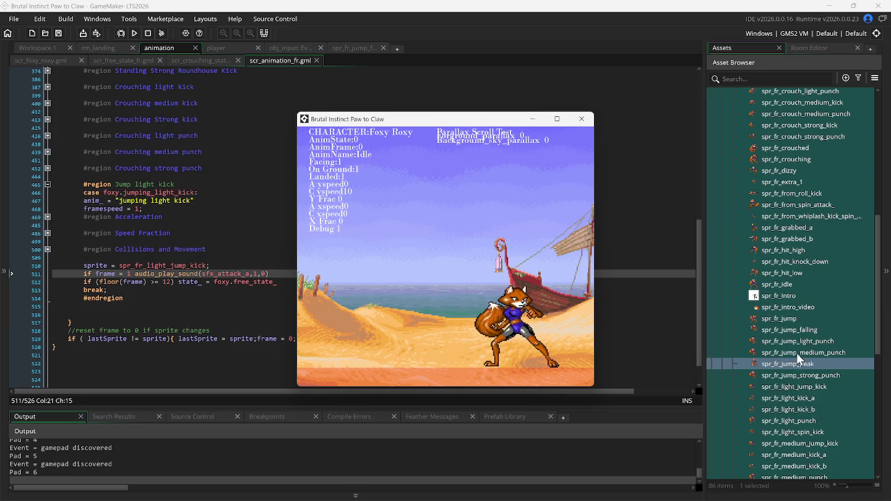
scroll(799, 344, down, 1)
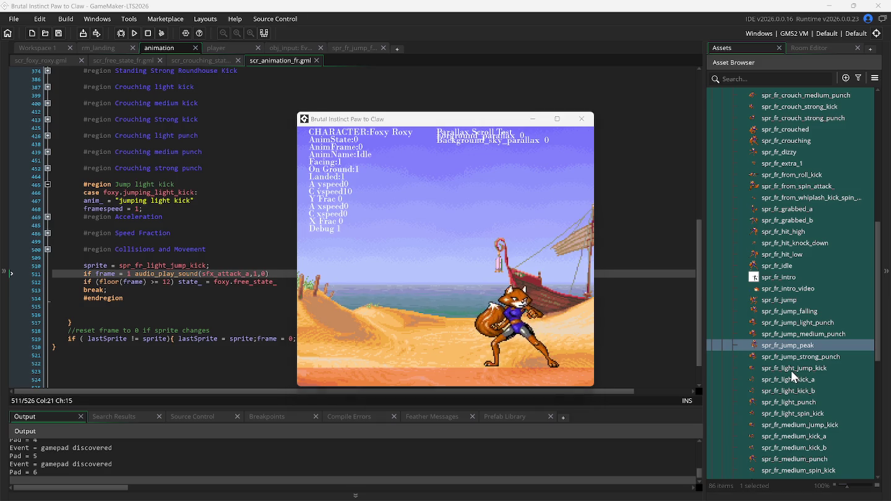
- Rename spr_fr_light_jump_kick to spr_fr_jump_light_kick
click(793, 371)
click(792, 372)
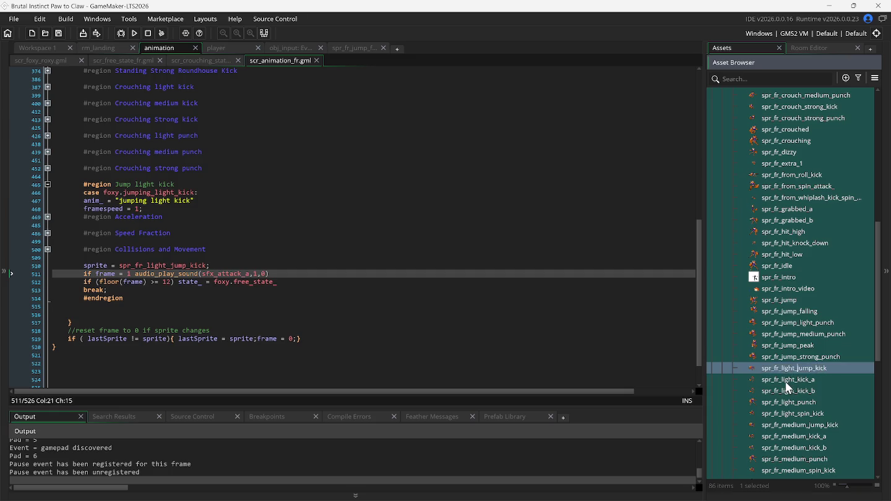
key(BackSpace)
key(BackSpace)
key(BackSpace)
key(Return)
text(light_)
key(Return)
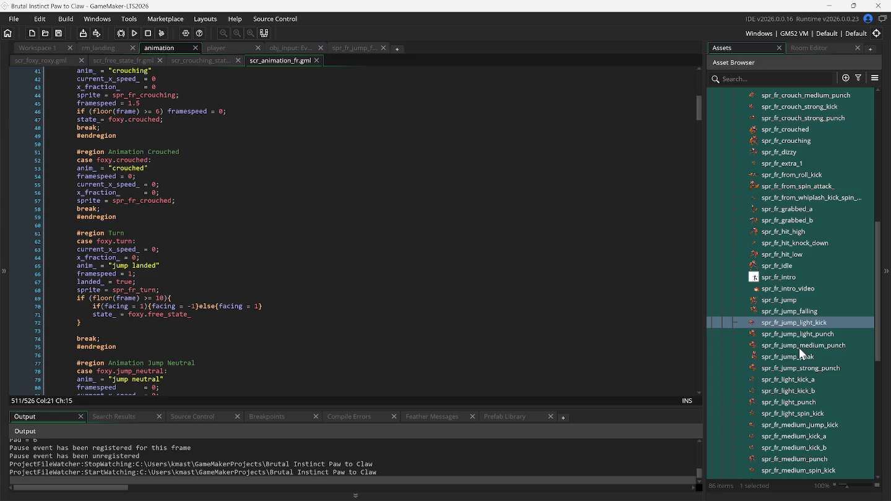
- Look over the jump punch sprites, then start renaming spr_fr_strong_jump_kick
click(788, 322)
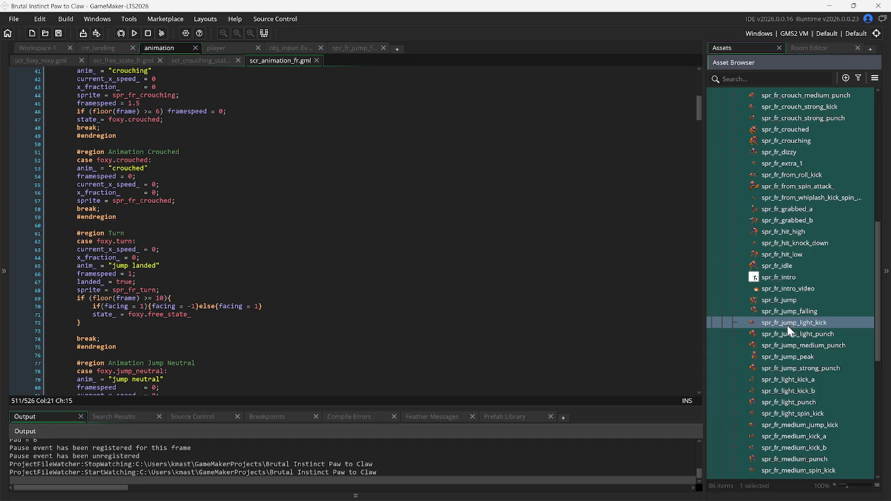
click(788, 333)
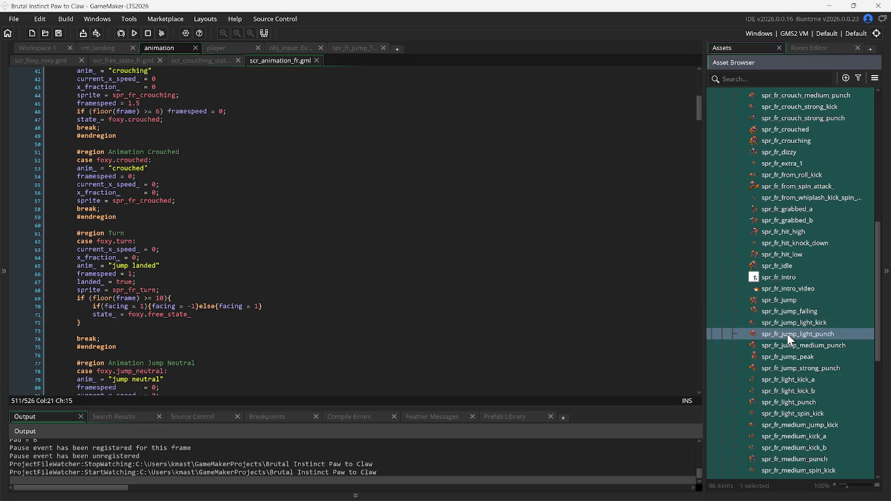
click(789, 344)
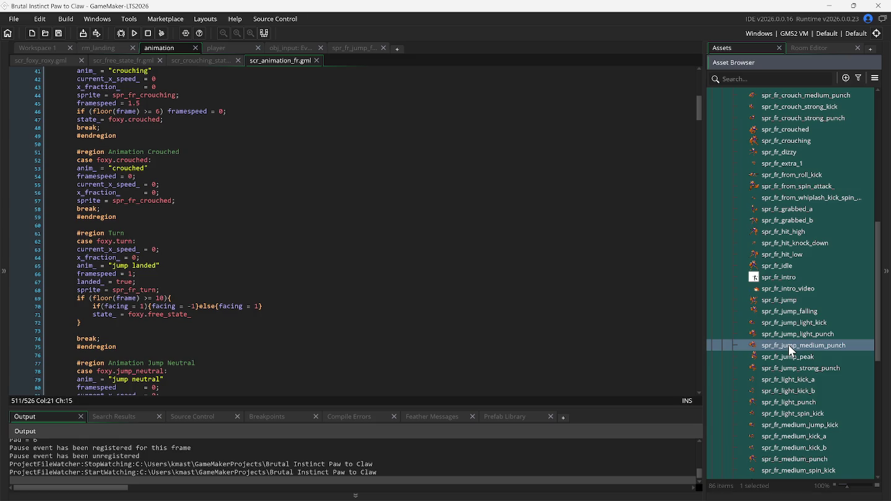
scroll(792, 361, down, 1)
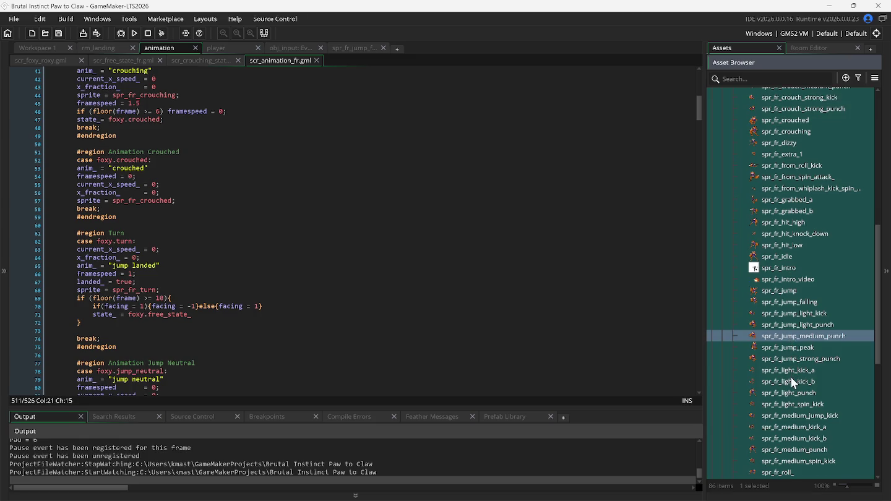
scroll(791, 379, down, 3)
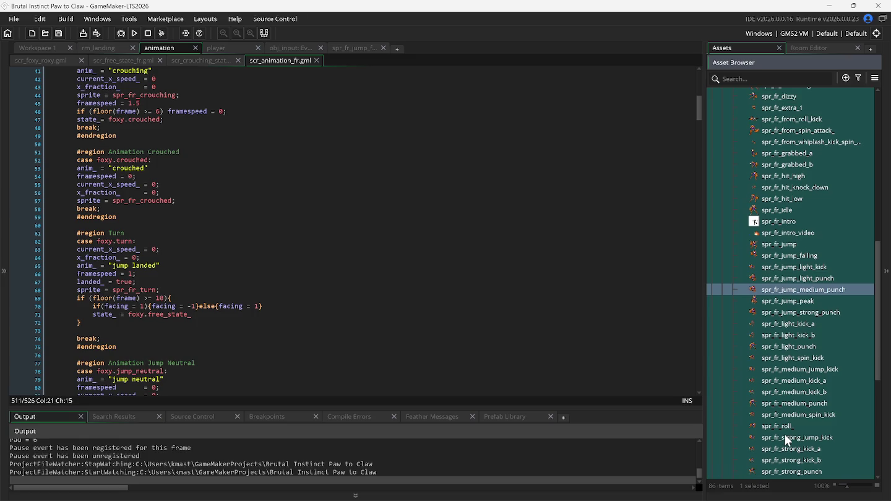
click(787, 438)
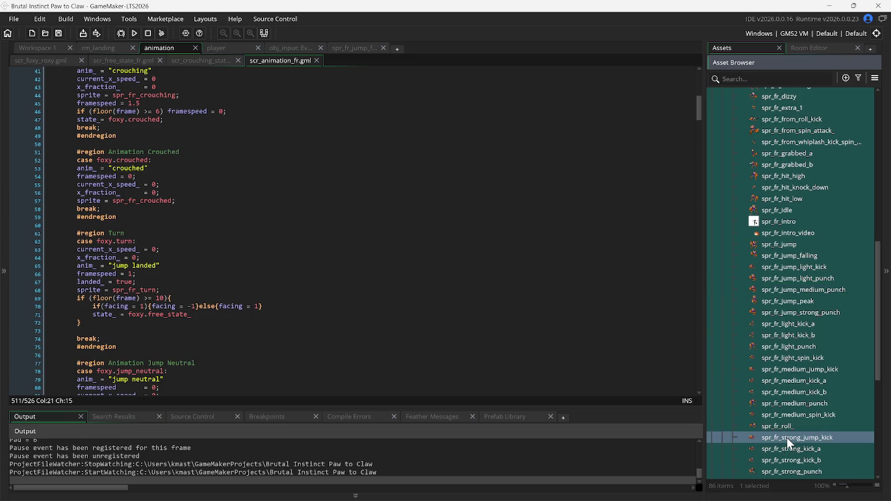
click(787, 438)
click(785, 437)
key(BackSpace)
- Finish the spr_fr_jump_strong_kick rename and rename spr_fr_medium_jump_kick to spr_fr_jump_medium_kick
key(Delete)
key(Delete)
key(Delete)
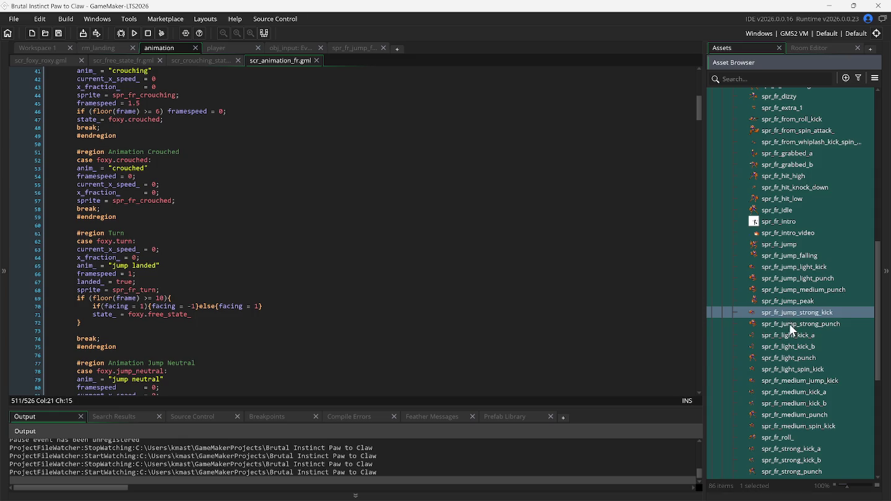
click(790, 324)
click(793, 382)
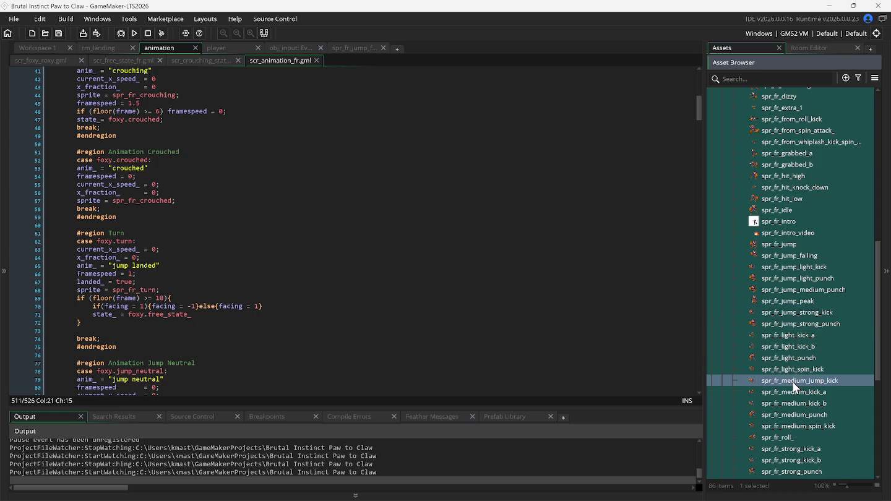
key(F2)
click(811, 382)
key(Delete)
key(Delete)
key(Delete)
text(jump)
text(_)
key(Return)
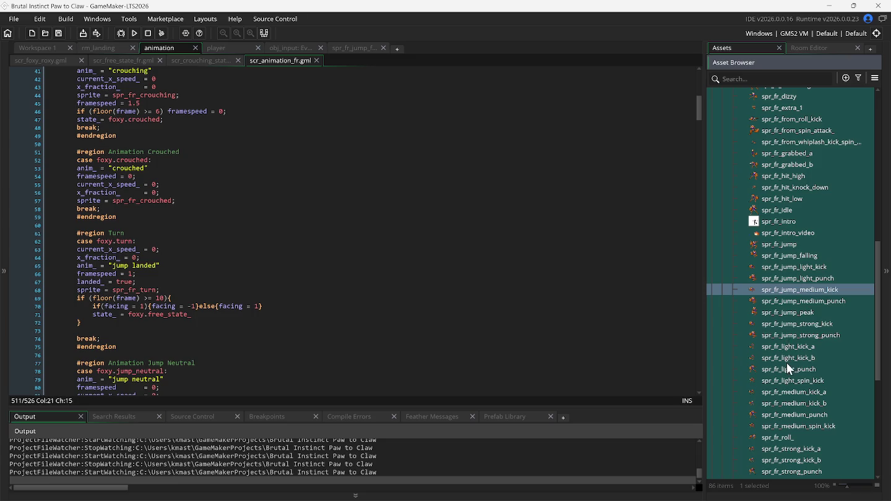
scroll(789, 380, down, 3)
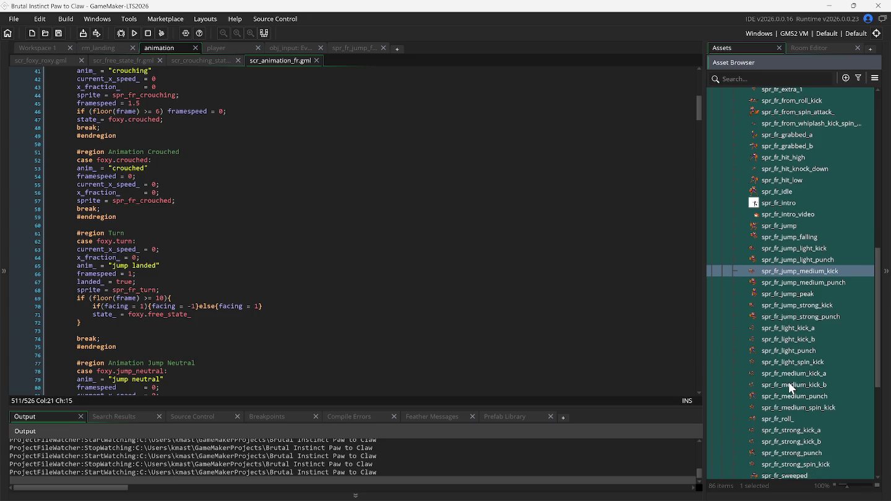
scroll(789, 383, down, 5)
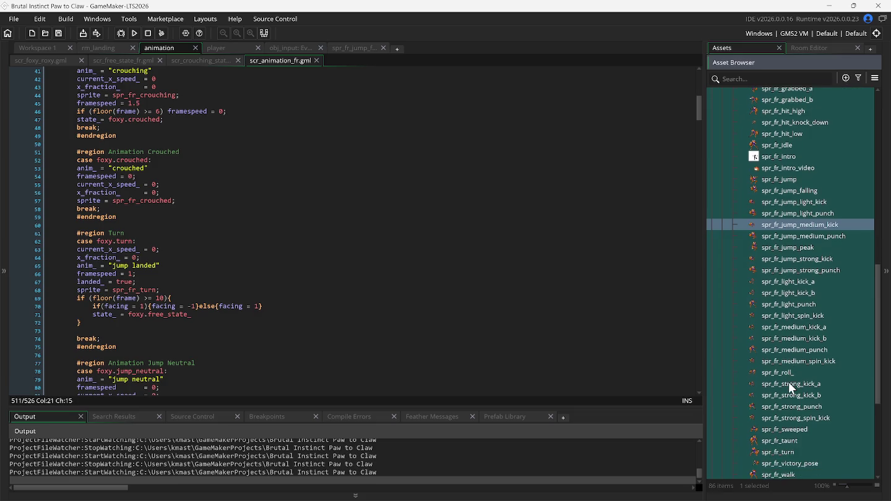
scroll(790, 384, down, 3)
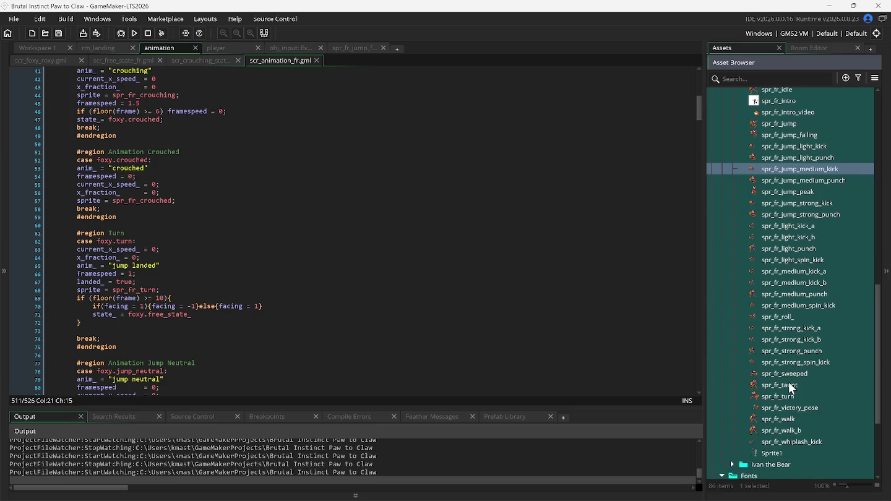
scroll(789, 387, up, 2)
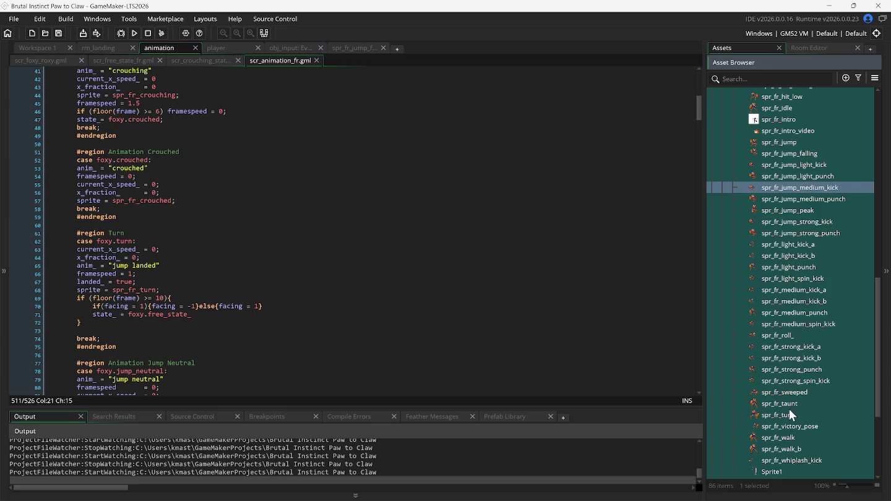
scroll(792, 399, up, 2)
scroll(793, 396, up, 3)
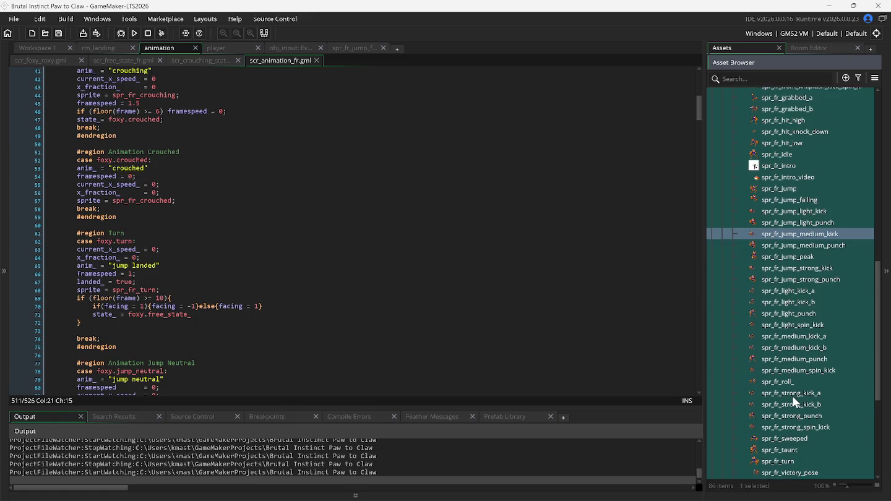
scroll(793, 397, up, 2)
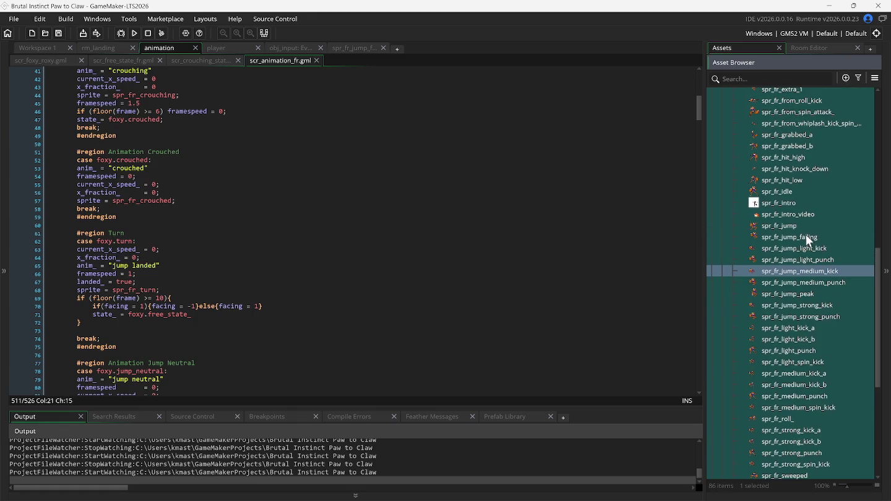
scroll(810, 234, up, 4)
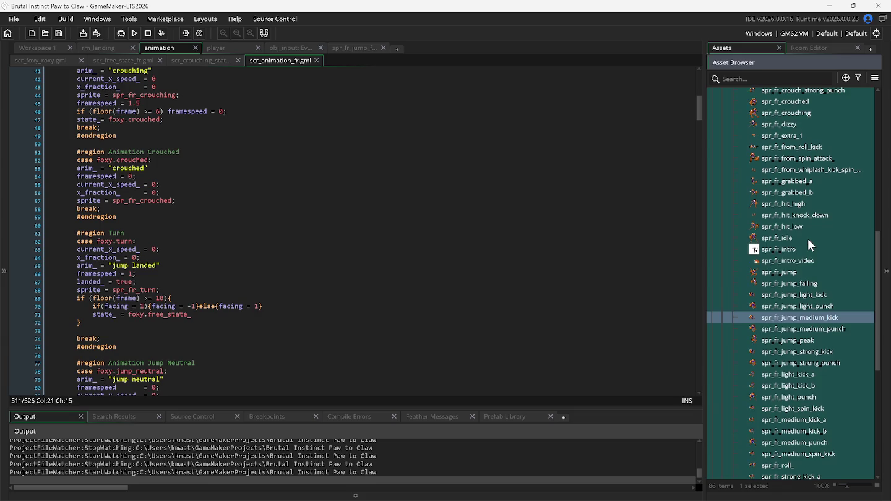
scroll(808, 241, up, 6)
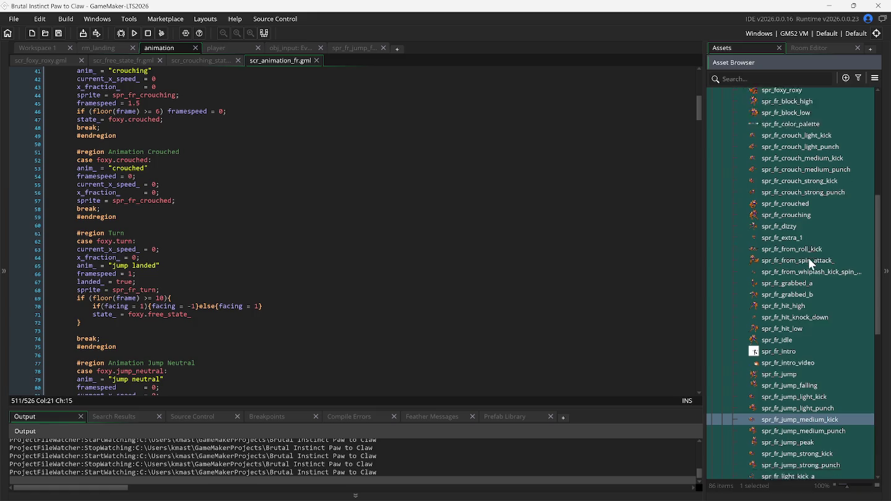
scroll(809, 258, down, 3)
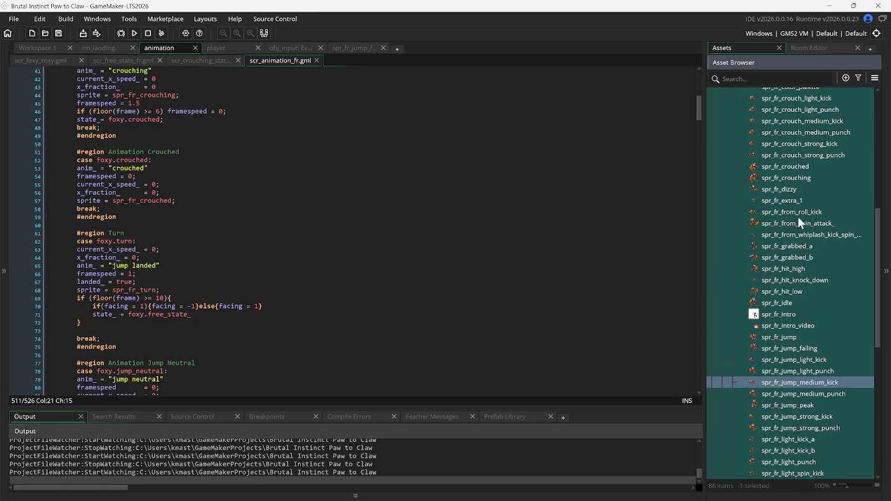
scroll(808, 248, down, 1)
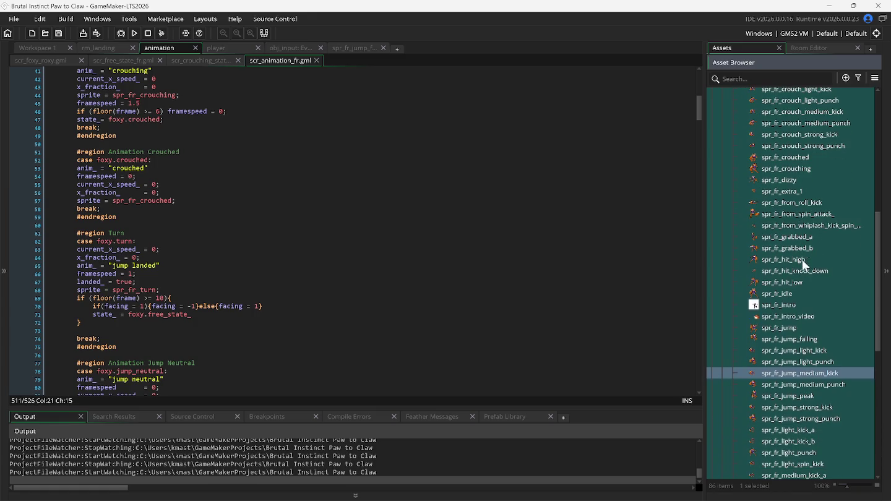
click(789, 351)
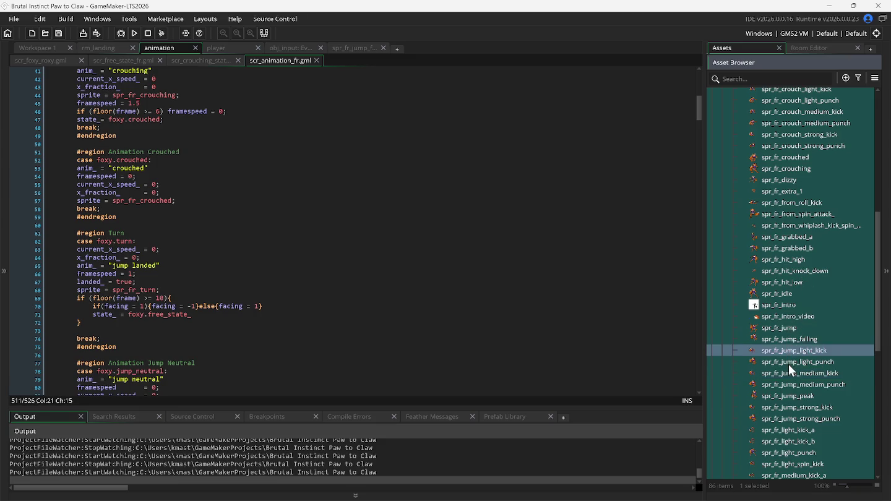
click(788, 365)
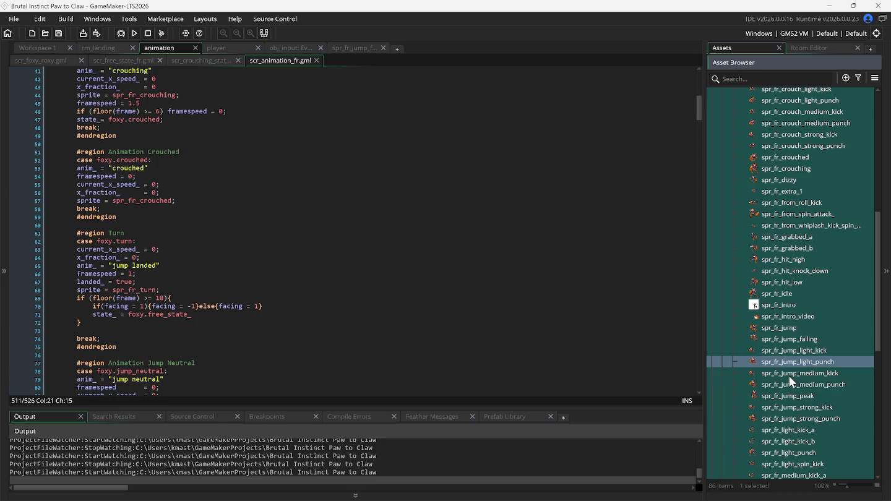
click(789, 375)
click(791, 385)
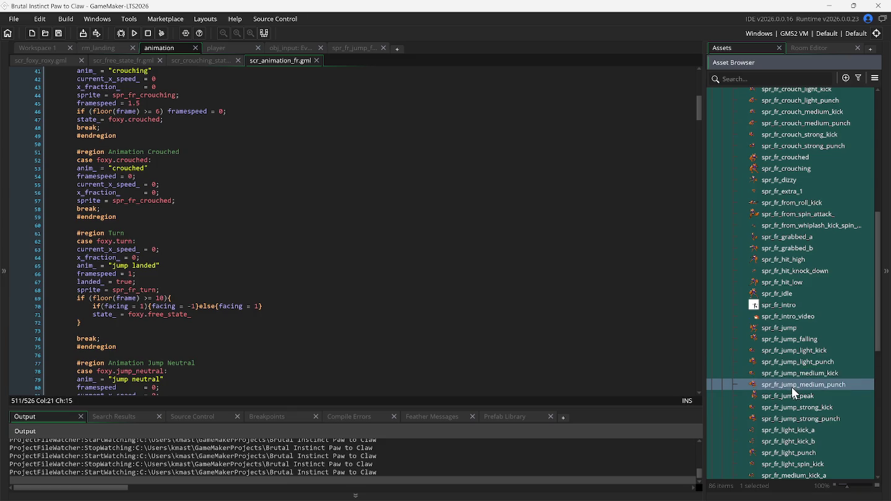
click(795, 408)
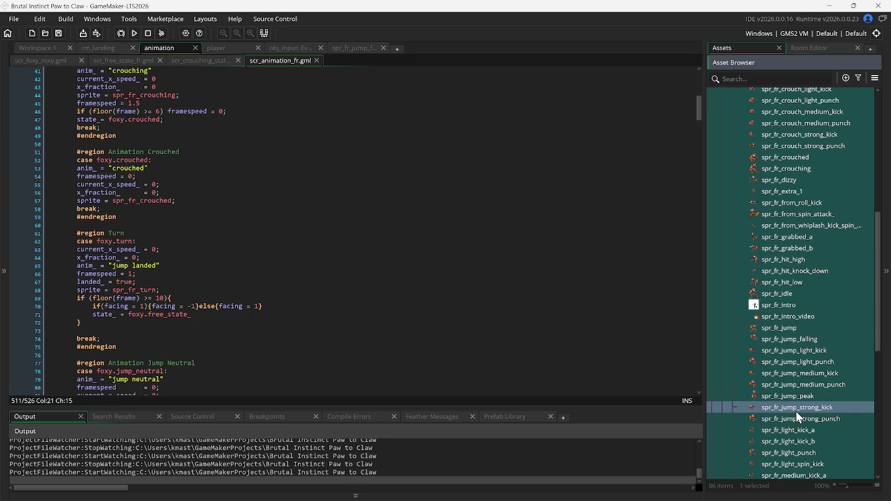
click(798, 420)
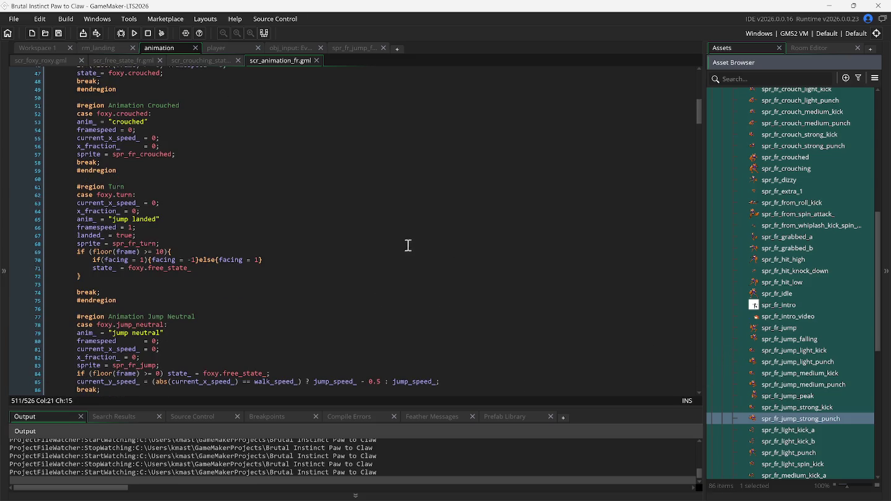
- Remove the comment marks before #endregion on line 112 and fold all regions
scroll(416, 250, down, 6)
scroll(421, 262, down, 6)
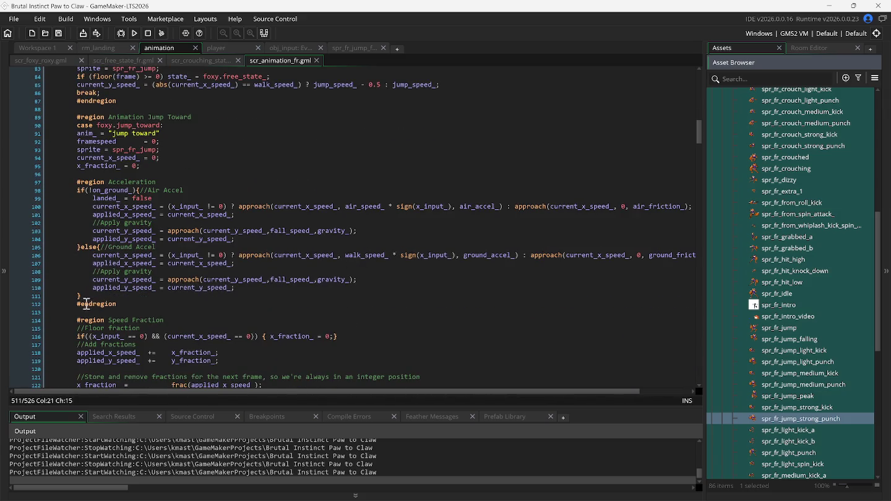
click(73, 306)
text(//)
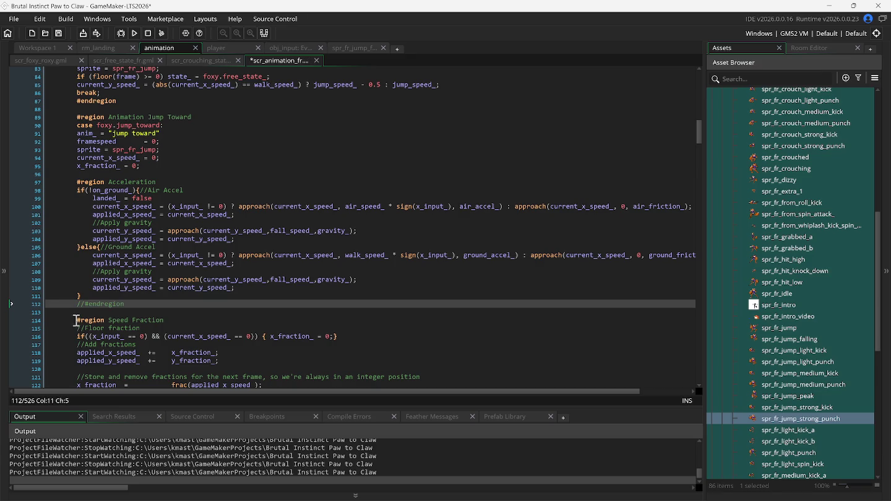
key(BackSpace)
key(BackSpace)
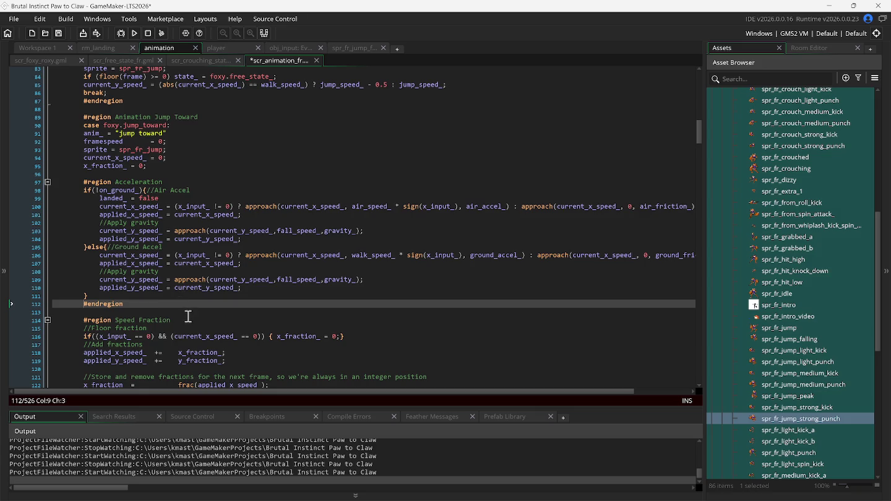
right_click(188, 315)
mouse_move(302, 212)
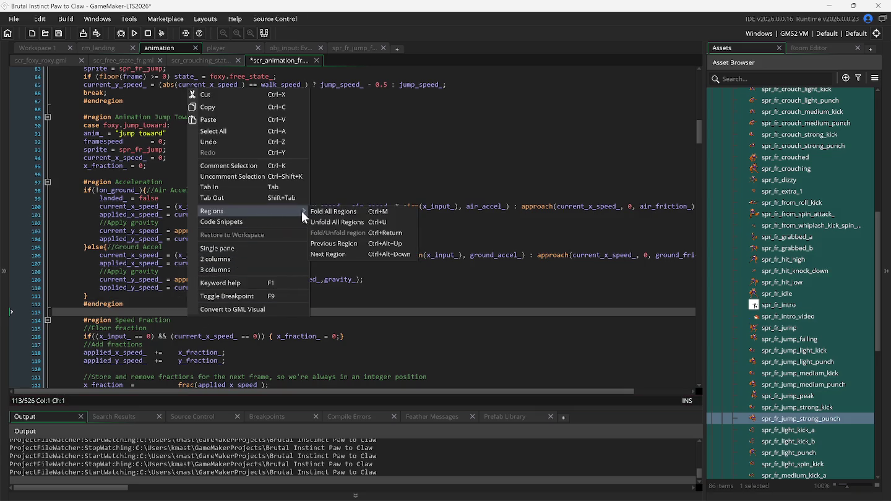
click(372, 212)
- Expand the Jump light kick region and scrub through spr_fr_jump_light_kick's 12 frames
scroll(203, 280, down, 2)
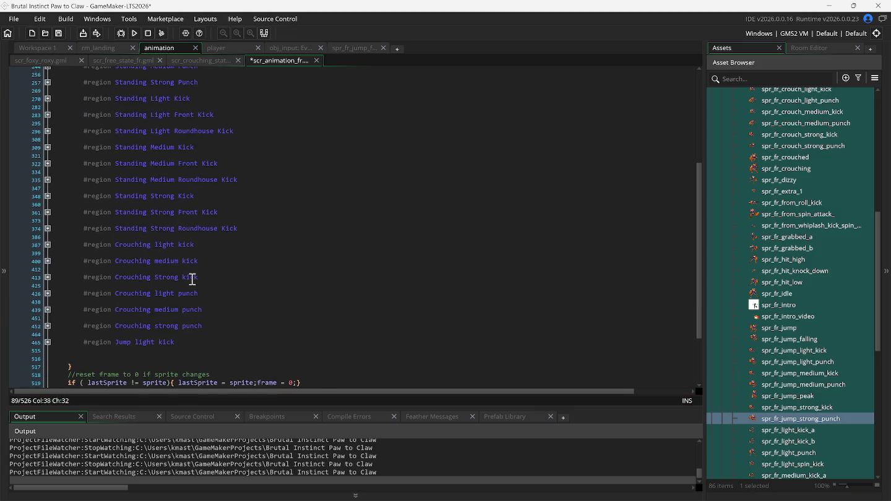
click(48, 343)
scroll(211, 324, down, 2)
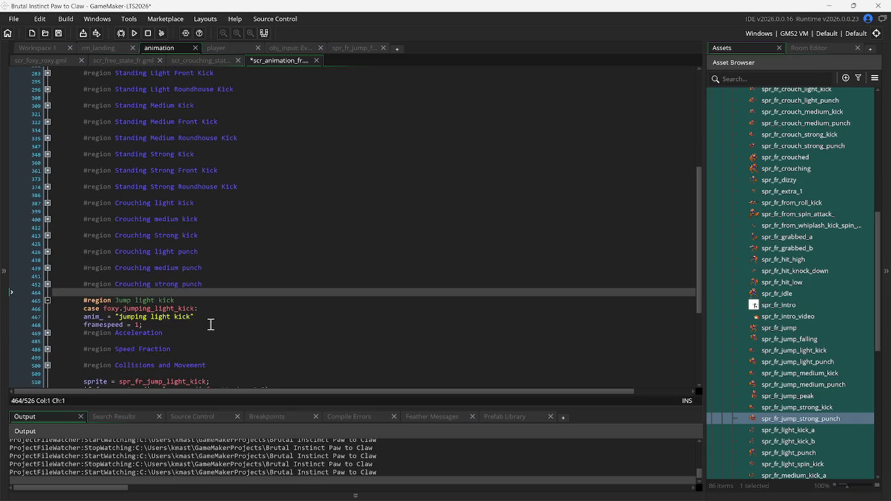
scroll(211, 325, down, 1)
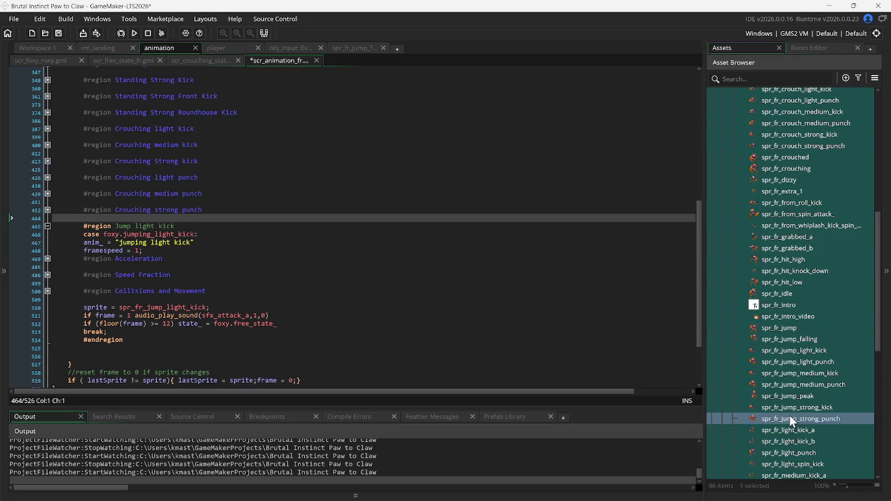
double_click(795, 351)
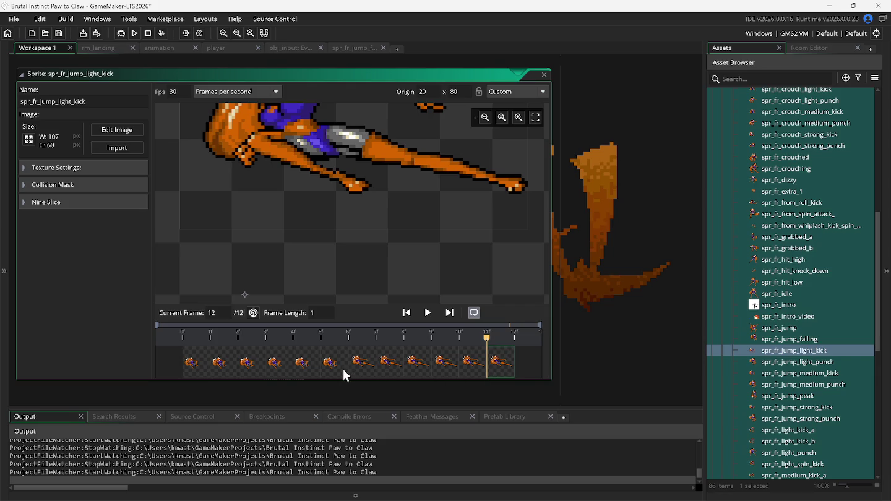
drag(204, 368, 358, 367)
- Change the Jump light kick sound trigger on line 511 to frame 7 and run the game
click(166, 55)
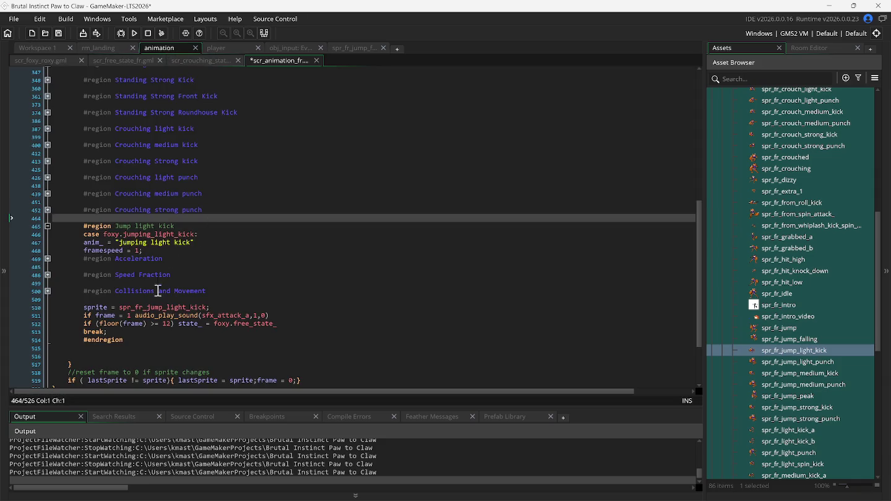
click(133, 316)
key(BackSpace)
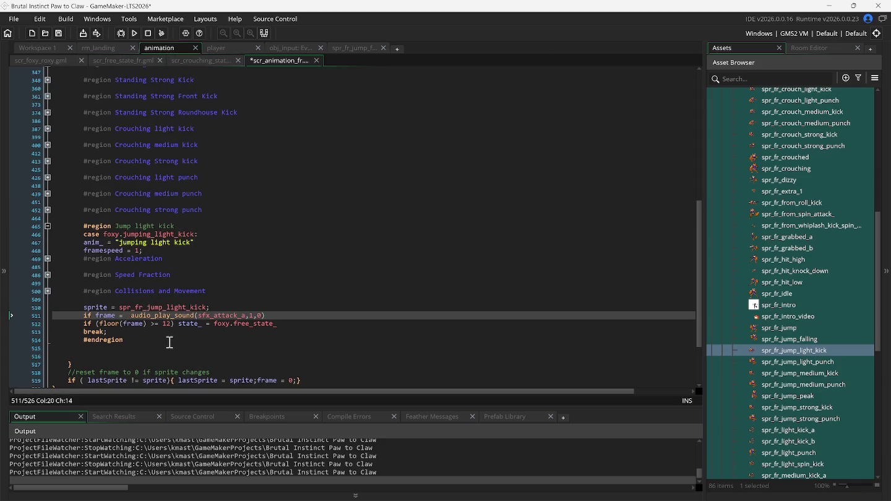
text(7)
key(F5)
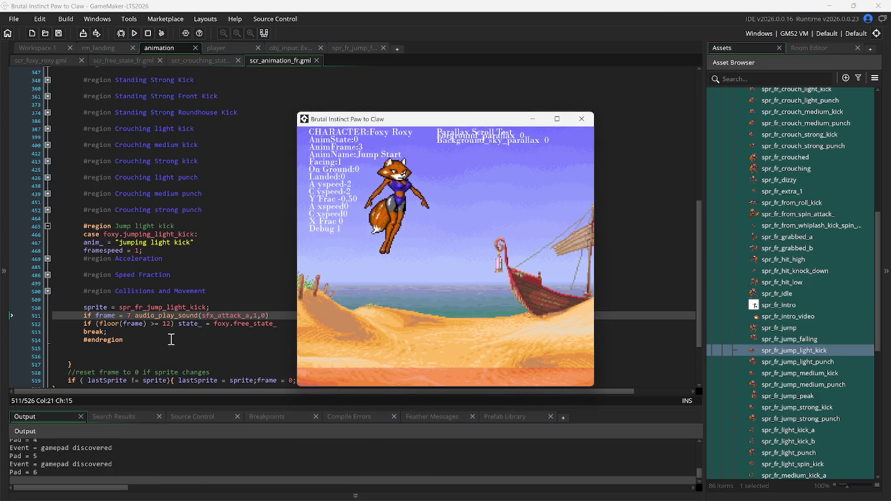
- Test Foxy Roxy's jumping light kick in game, then select the Jump light kick region (lines 465–514)
key(z)
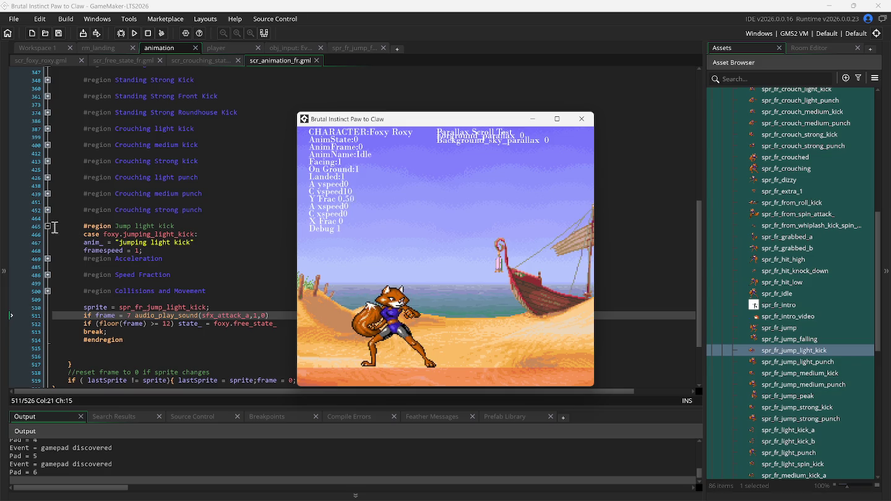
drag(47, 227, 52, 348)
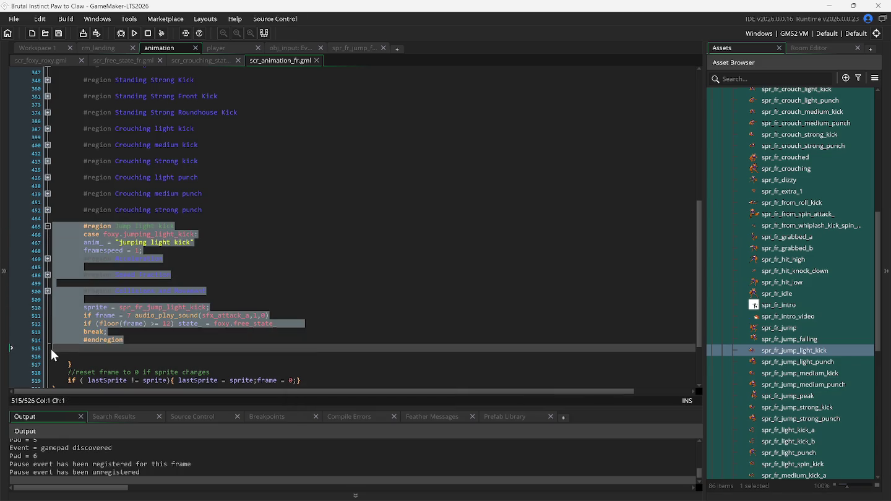
- Duplicate the Jump light kick region and fold both the original and the copy
key(ctrl+d)
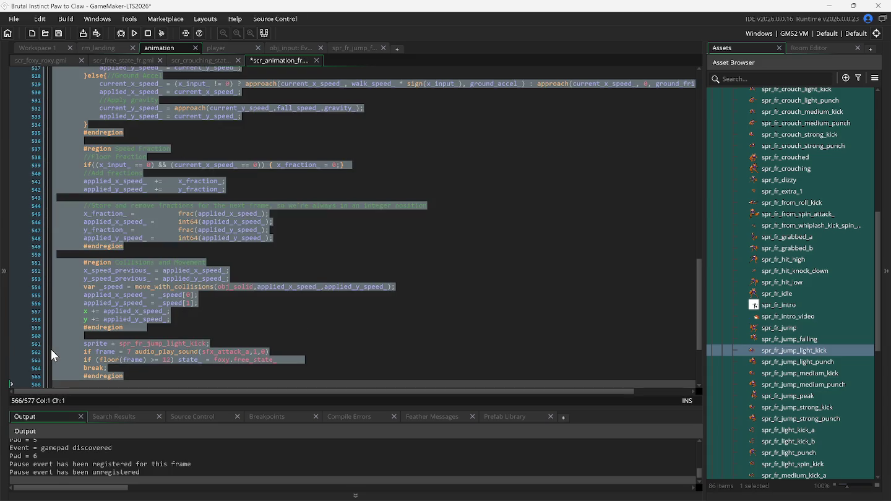
click(115, 328)
scroll(86, 260, up, 4)
scroll(85, 237, up, 6)
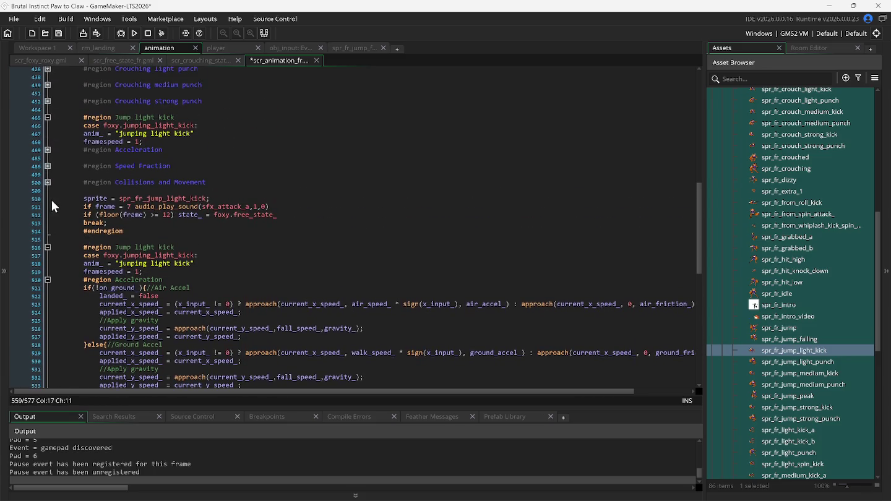
click(46, 247)
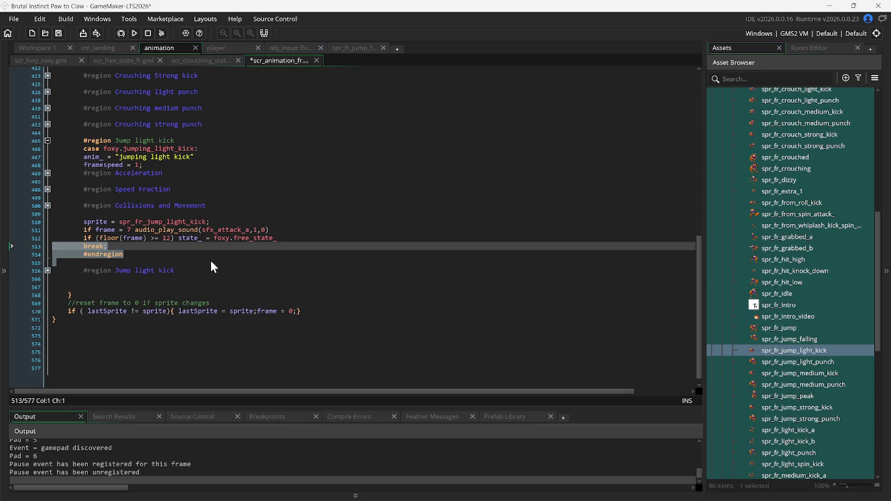
click(76, 224)
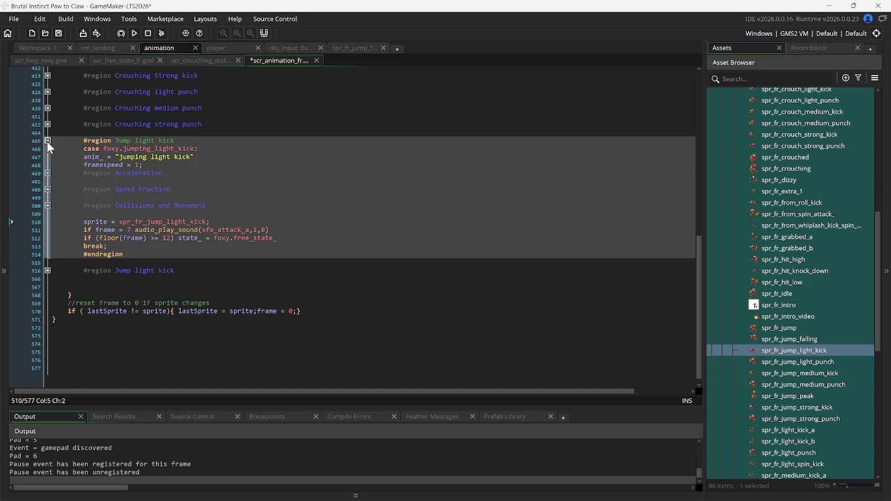
click(47, 142)
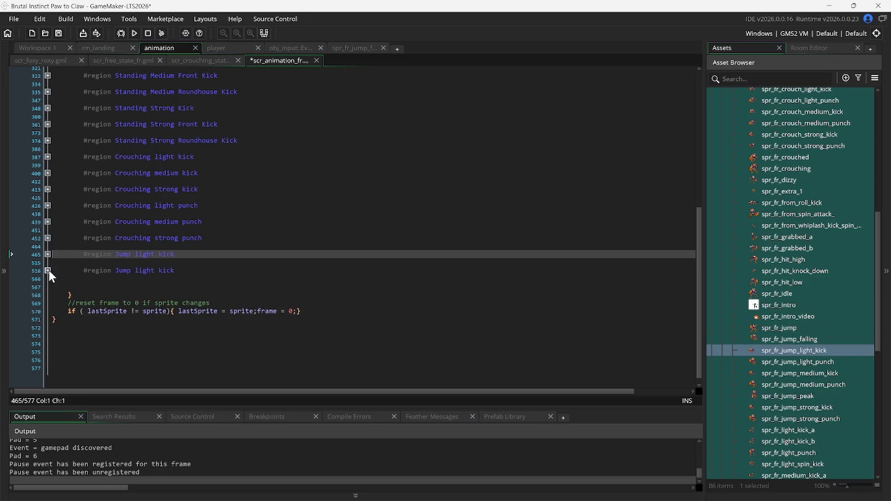
- In the copy, fold the Acceleration, Speed Fraction and Collisions regions and begin renaming the case to foxy.j
click(48, 271)
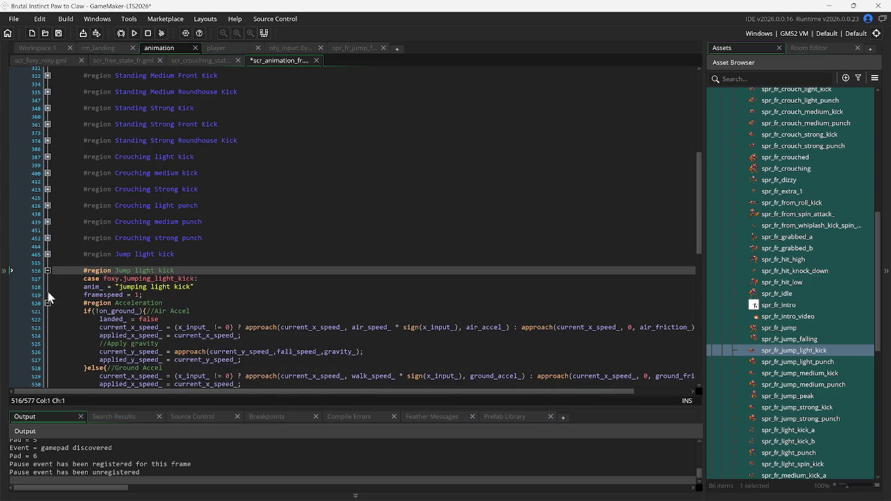
click(48, 303)
click(47, 320)
click(47, 336)
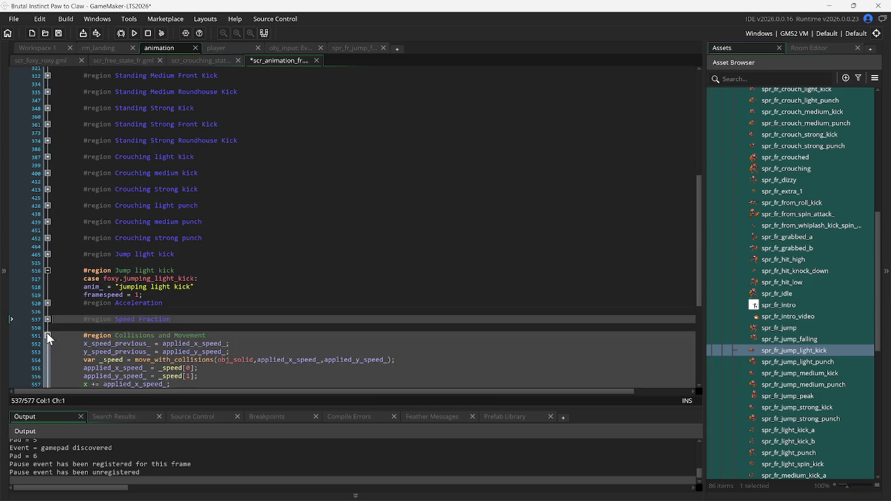
double_click(165, 279)
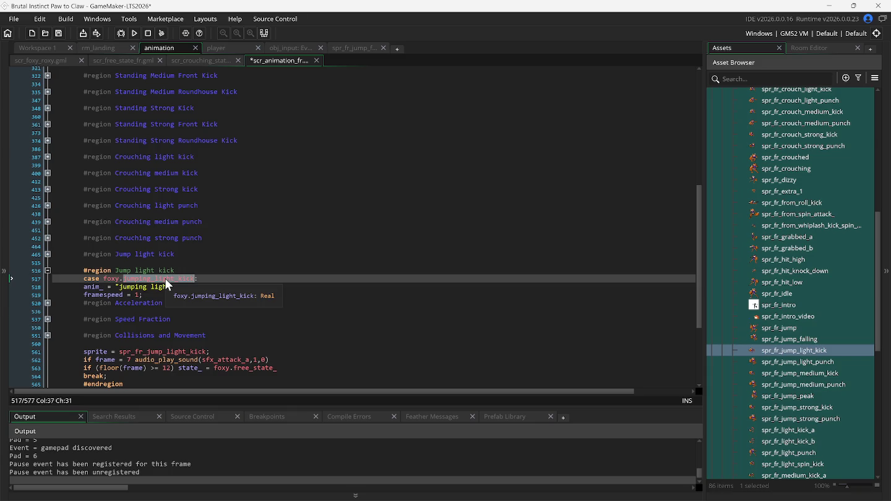
text(j:)
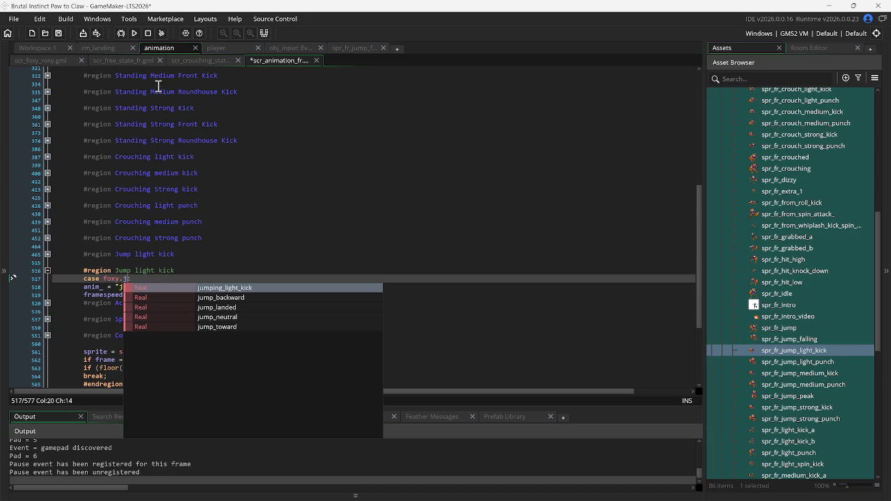
- In scr_foxy_roxy's foxy enum, duplicate the jumping_light_kick entry twice
click(56, 61)
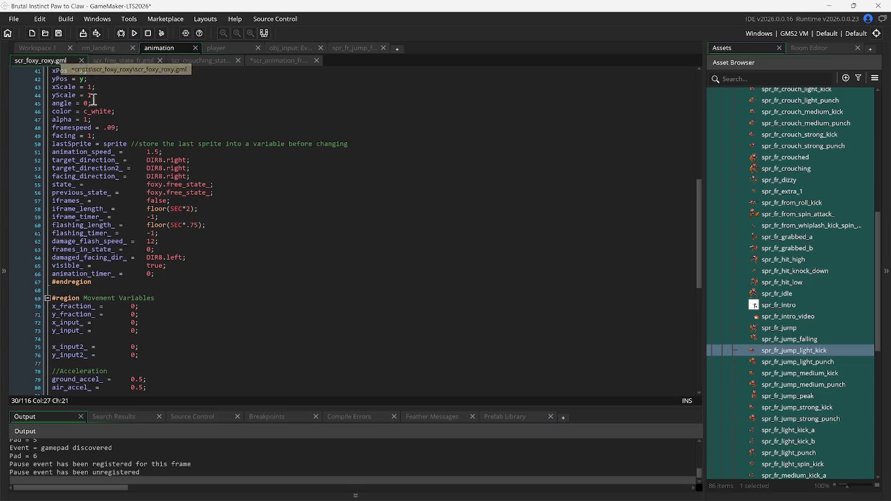
click(114, 60)
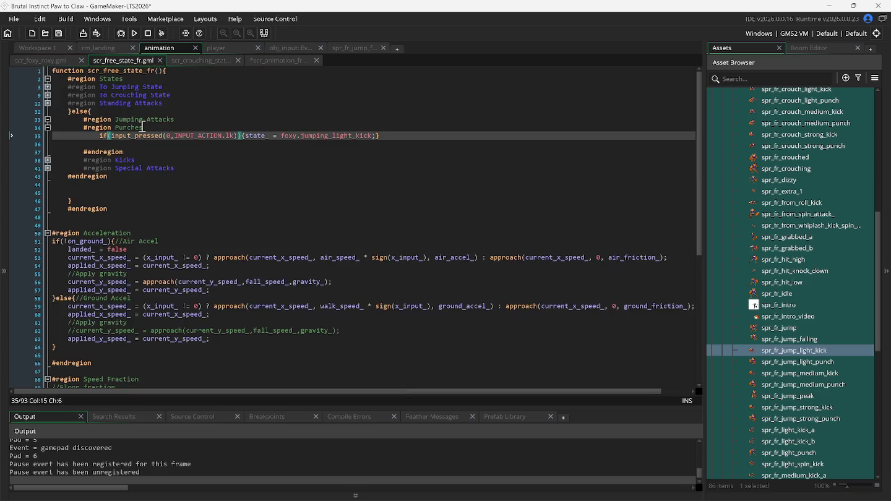
click(62, 61)
scroll(142, 161, up, 6)
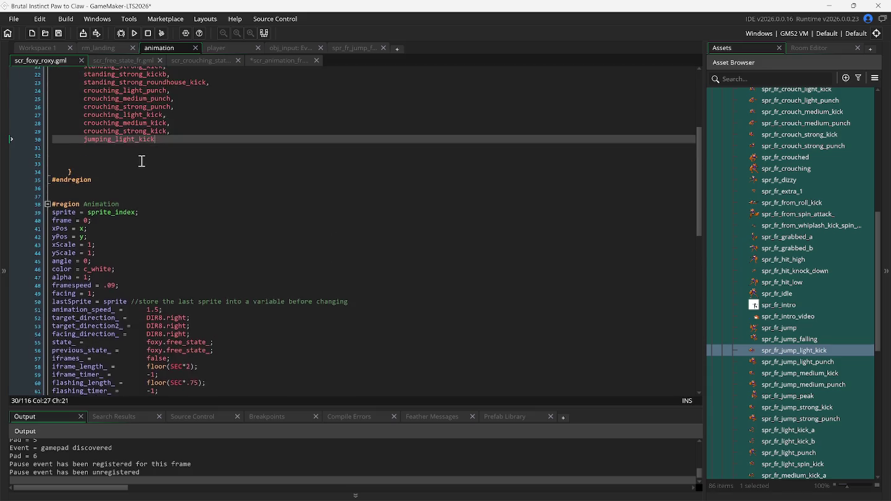
text(,)
click(55, 169)
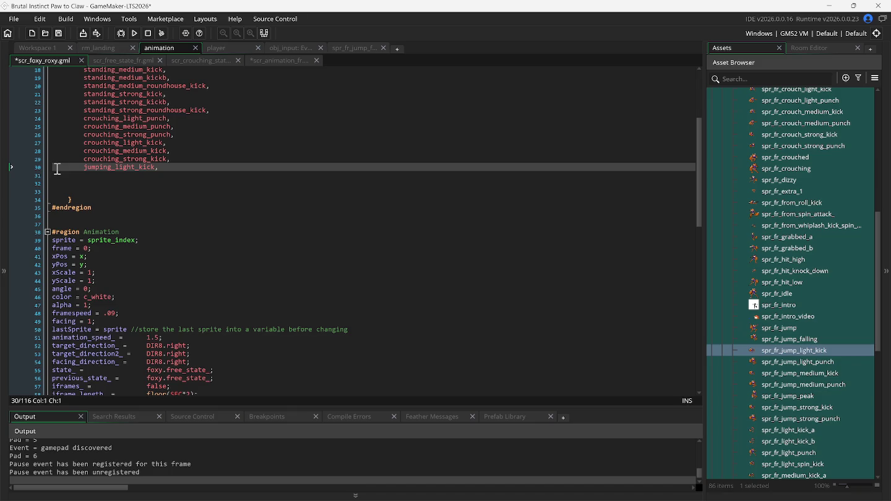
key(ctrl+d)
key(ctrl+d)
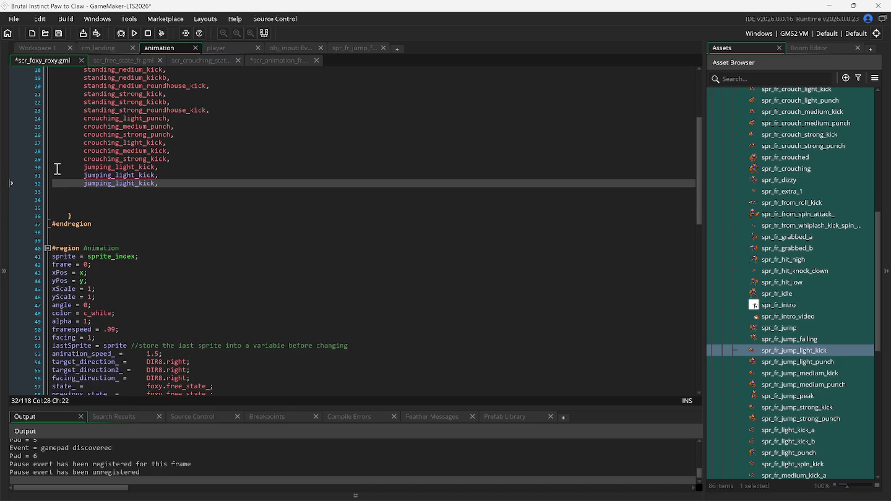
- Rename the two copies to jumping_medium_kick and jumping_strong_kick
click(133, 175)
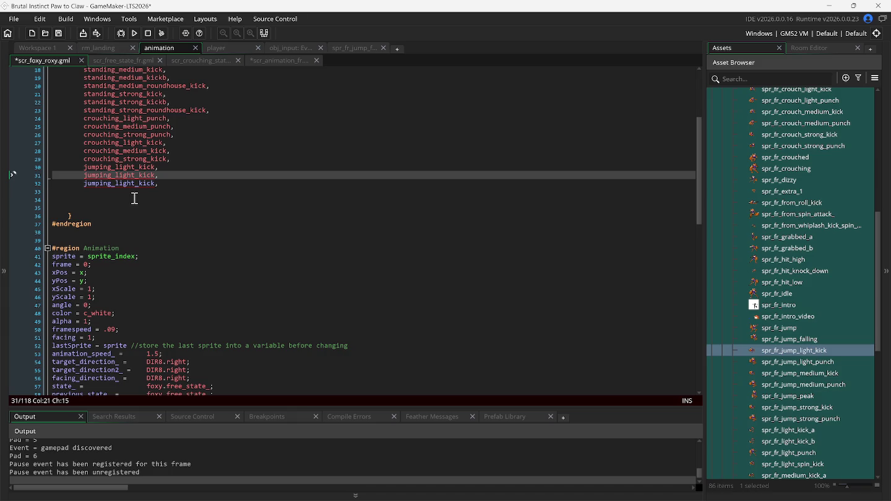
key(BackSpace)
key(BackSpace)
key(BackSpace)
text(medui)
key(BackSpace)
key(BackSpace)
text(ium)
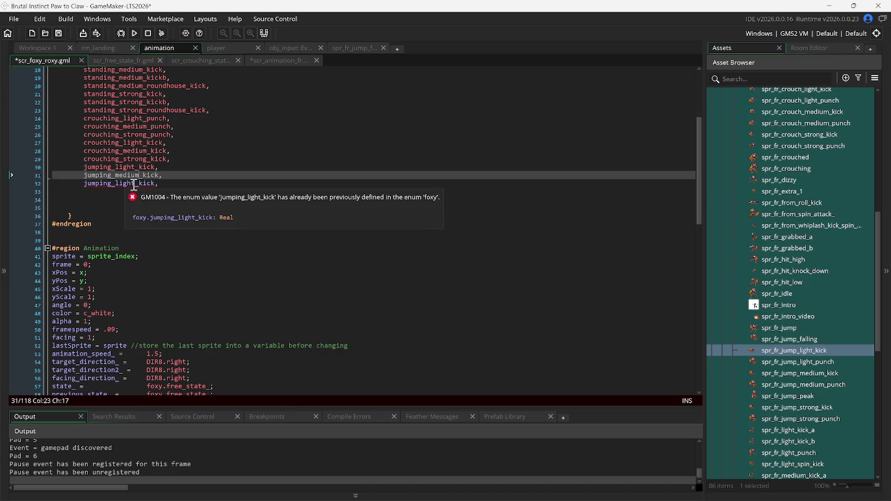
click(132, 183)
key(BackSpace)
key(BackSpace)
key(BackSpace)
text(strong)
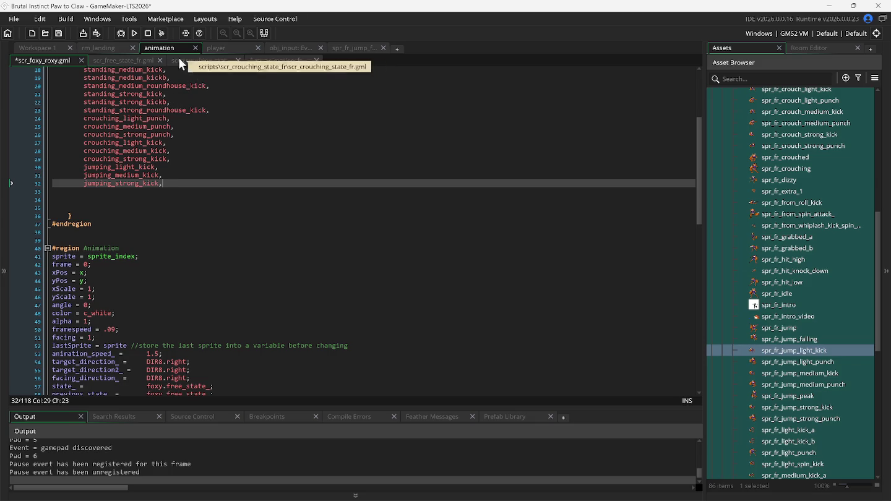
click(139, 60)
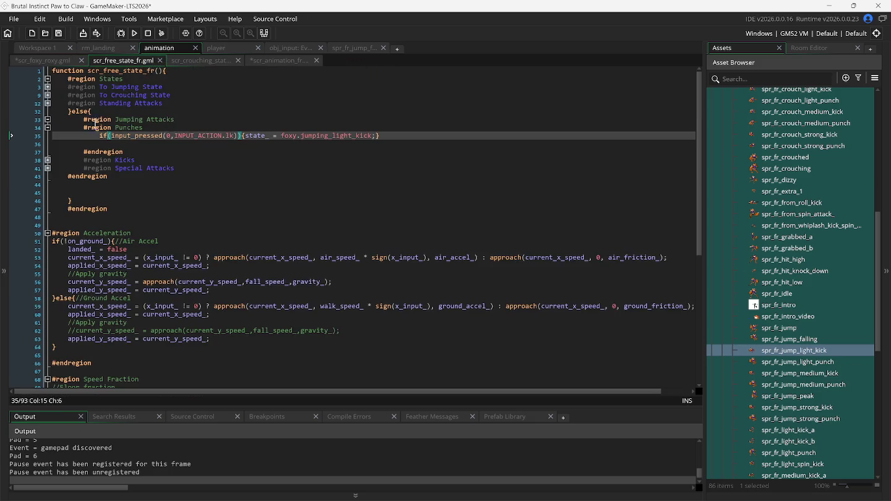
- Duplicate the light kick input check twice, pointing the copies to jumping_medium_kick and jumping_strong_kick
click(54, 136)
key(ctrl+d)
key(ctrl+d)
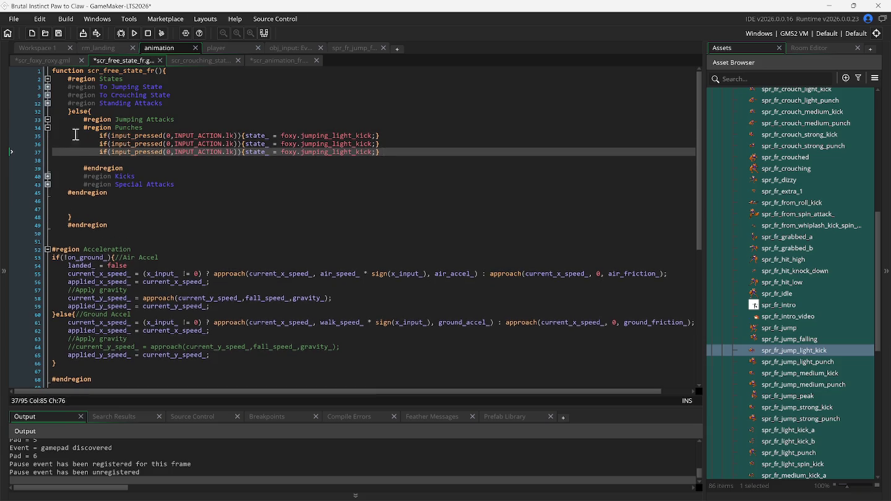
click(228, 144)
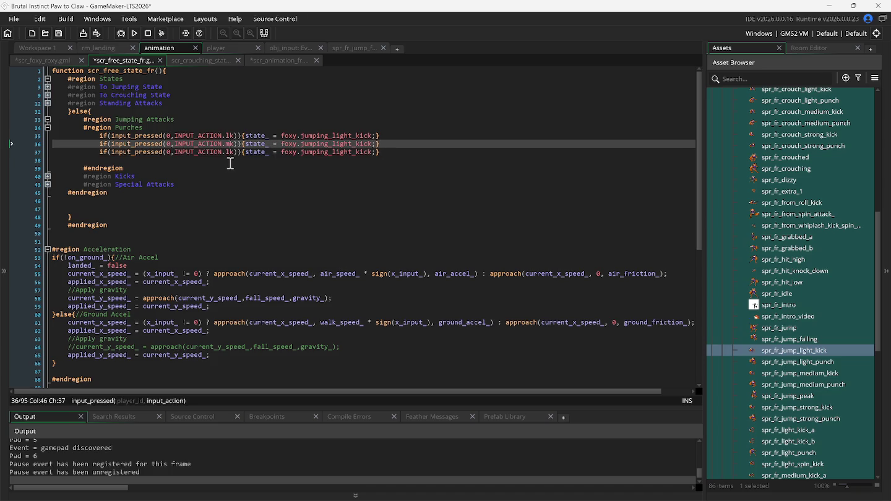
key(Down)
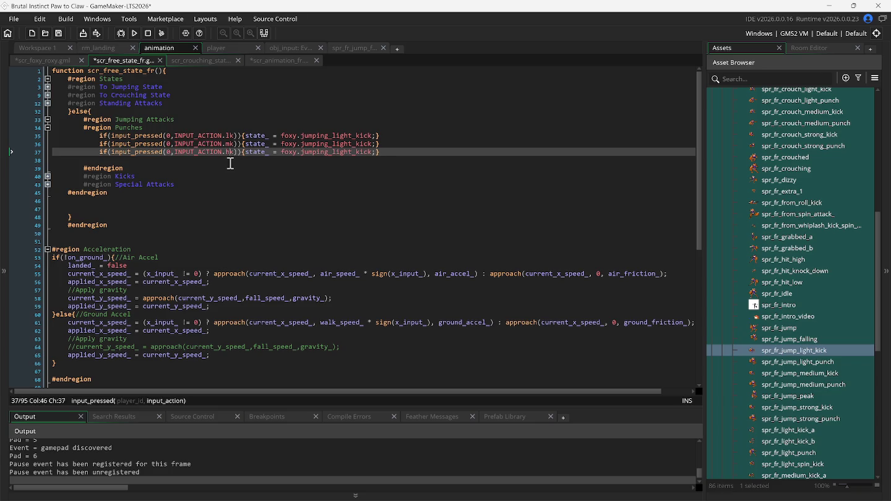
double_click(315, 144)
text(j)
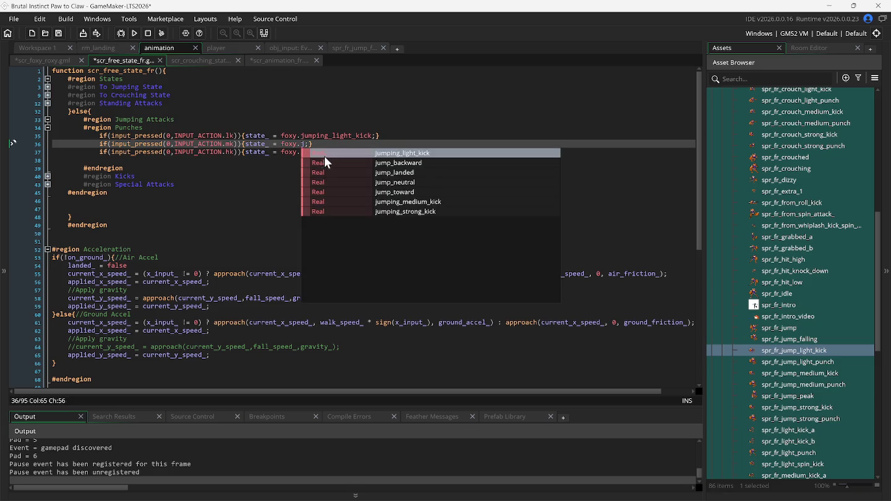
click(361, 203)
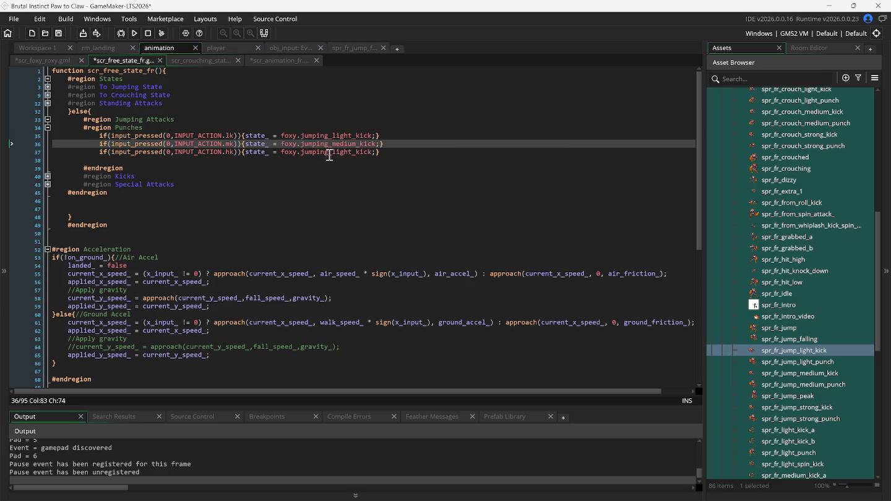
double_click(329, 154)
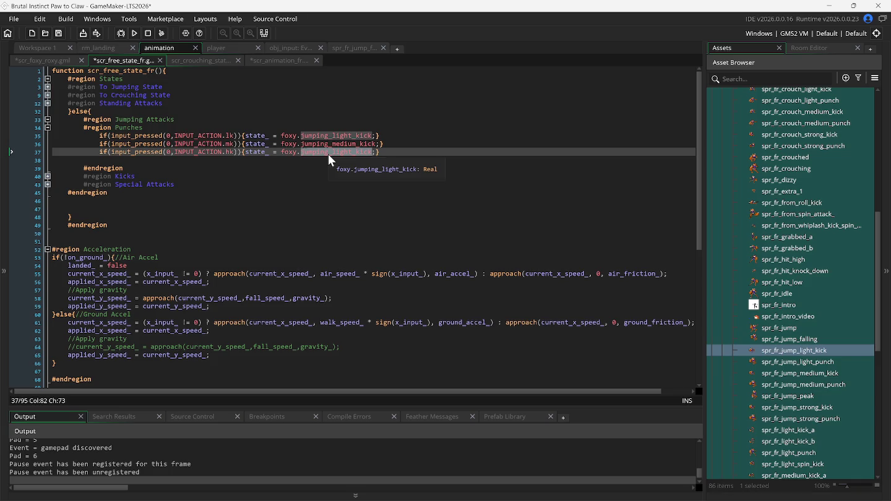
text(j)
click(373, 214)
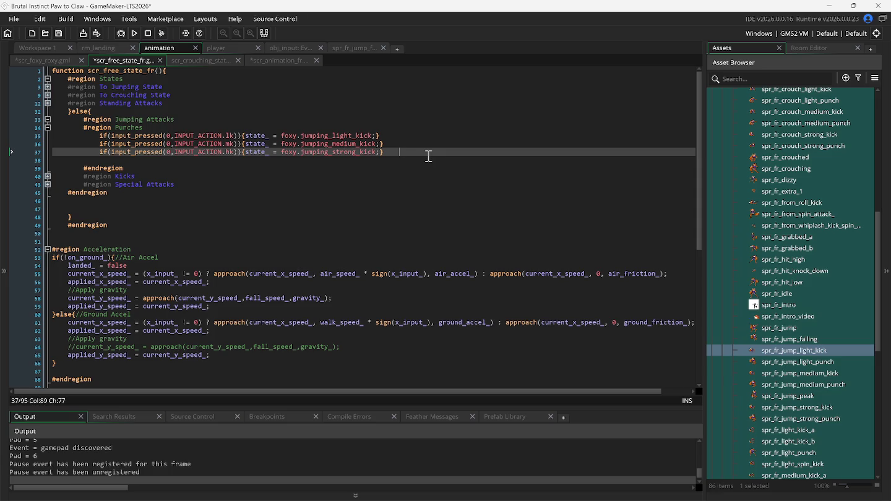
- Duplicate the strong kick check with a blank line separating it from the kick checks
key(Return)
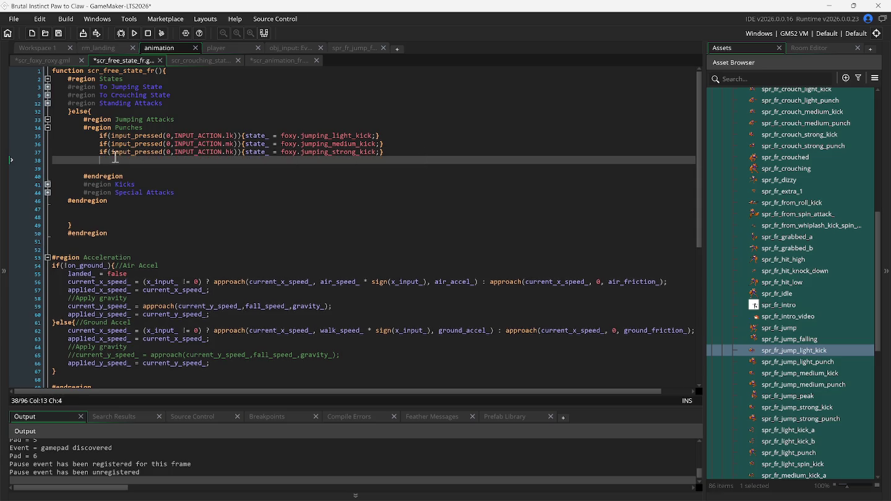
click(80, 164)
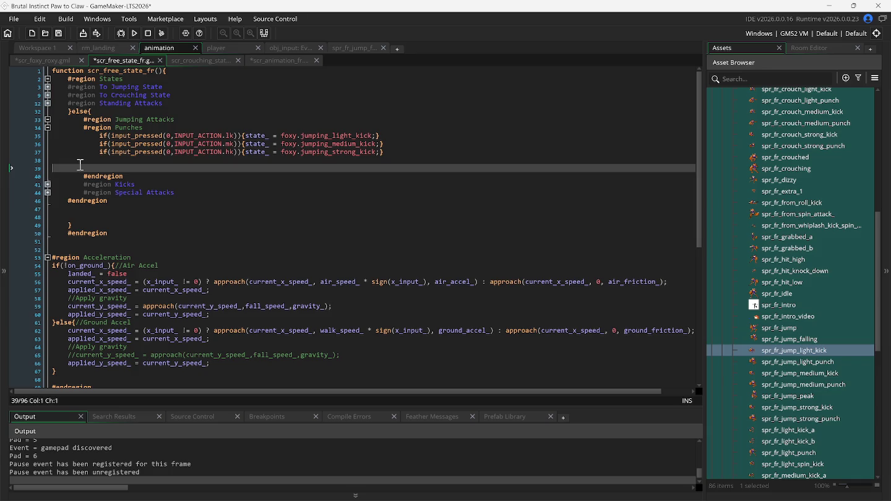
text(#region Collisions and Movement 		x_speed_previous_ = applied_x_speed_; 		y_speed_previous_ = applied_y_speed_; 		var _speed = move_with_collisions(obj_solid,applied_x_speed_,applied_y_speed_); 		applied_x_speed_ = _speed[0]; 		applied_y_speed_ = _speed[1]; 		x += applied_x_speed_; 		y += applied_y_speed_; 		#endregion)
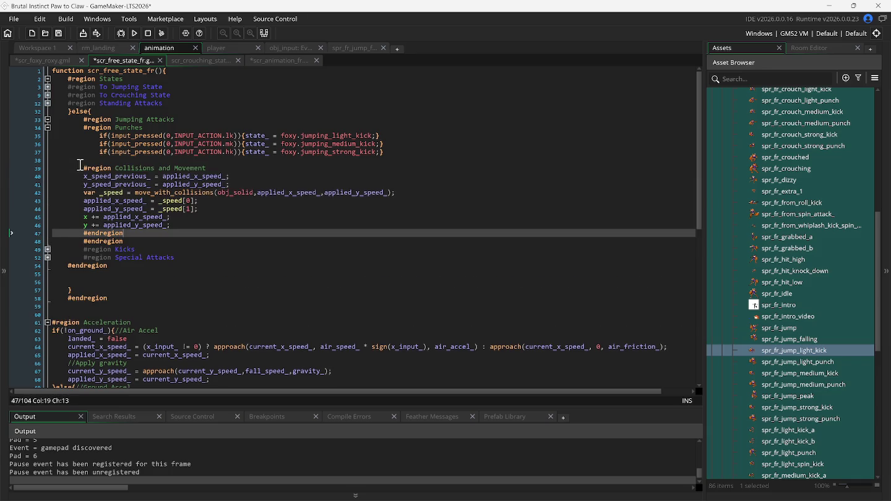
key(ctrl+z)
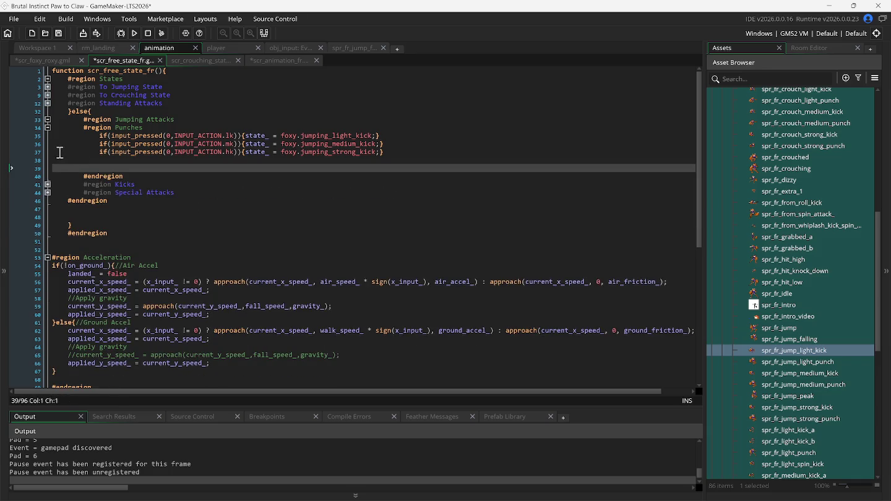
click(57, 153)
key(ctrl+d)
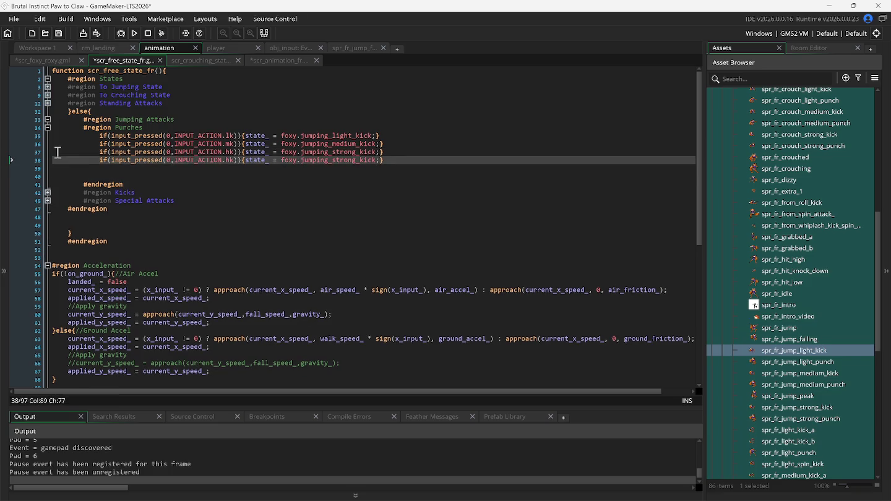
click(389, 152)
key(Return)
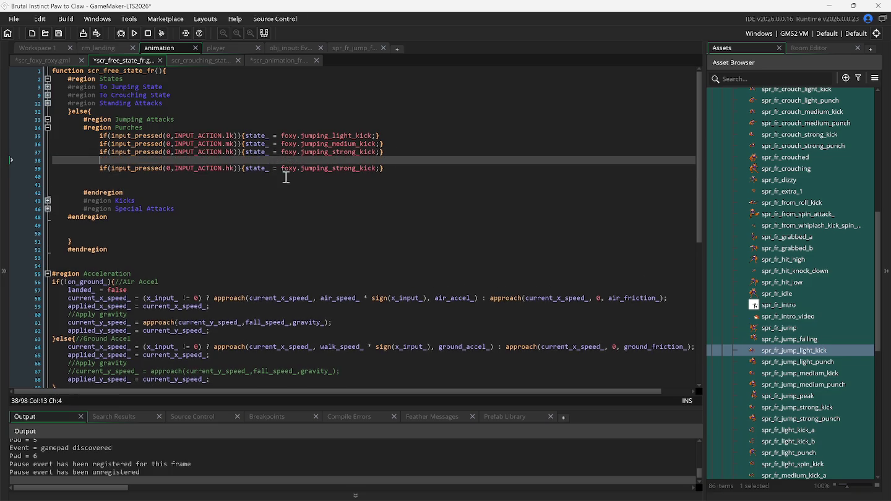
- Change the copied check's input action from hk to lp
click(229, 169)
key(Delete)
text(p)
key(Left)
key(Left)
key(Delete)
text(l)
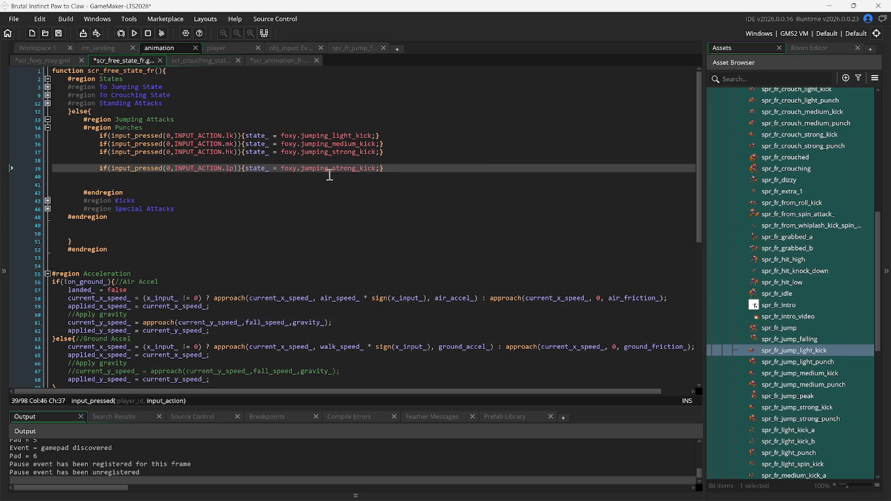
click(42, 59)
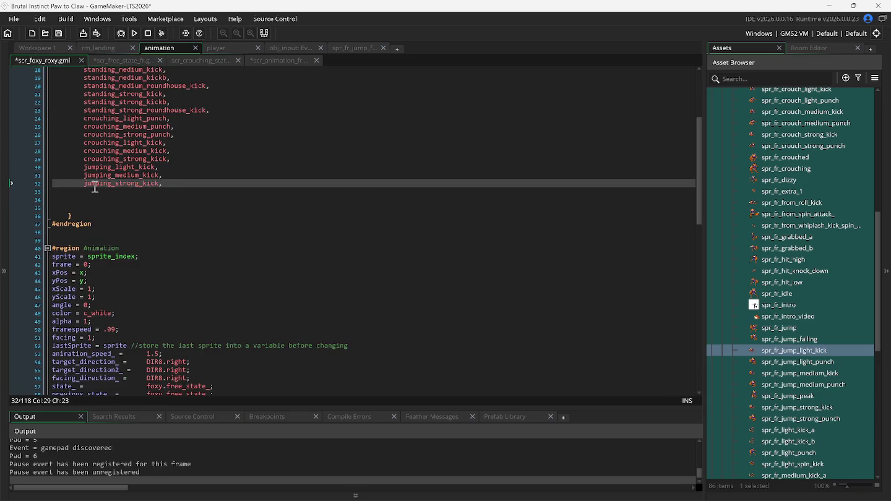
- Duplicate the jumping_strong_kick enum entry and rename the copy jumping_light_punch
click(50, 186)
key(ctrl+d)
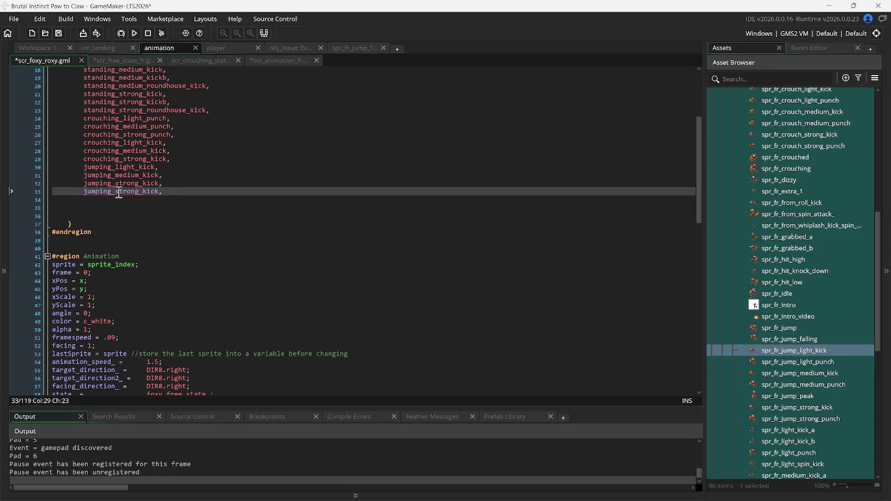
double_click(134, 192)
text(light,)
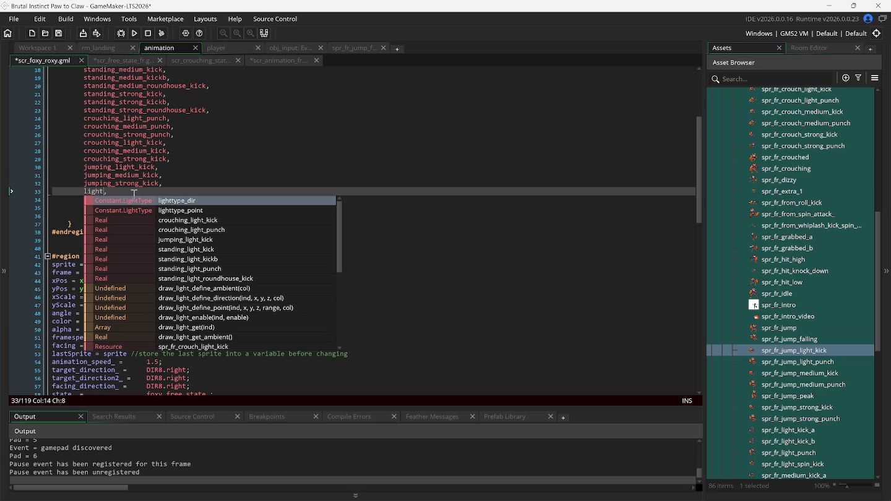
key(ctrl+z)
click(128, 195)
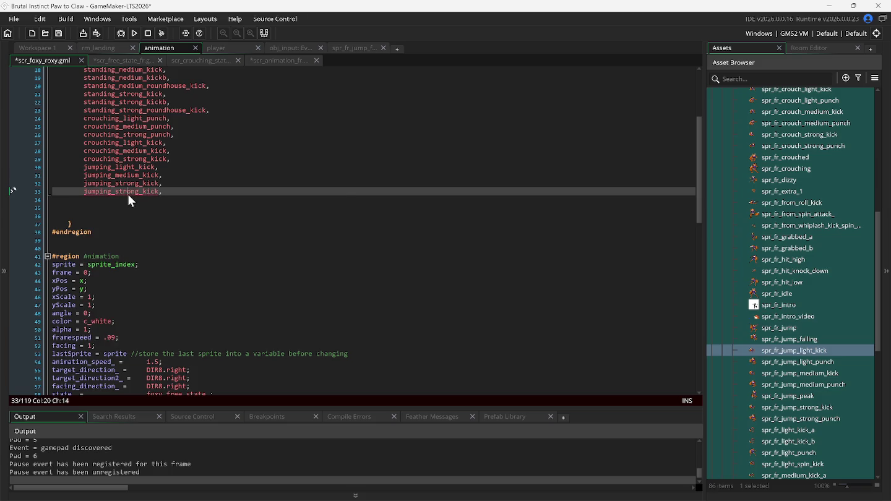
drag(159, 194, 120, 196)
key(BackSpace)
key(BackSpace)
text(light)
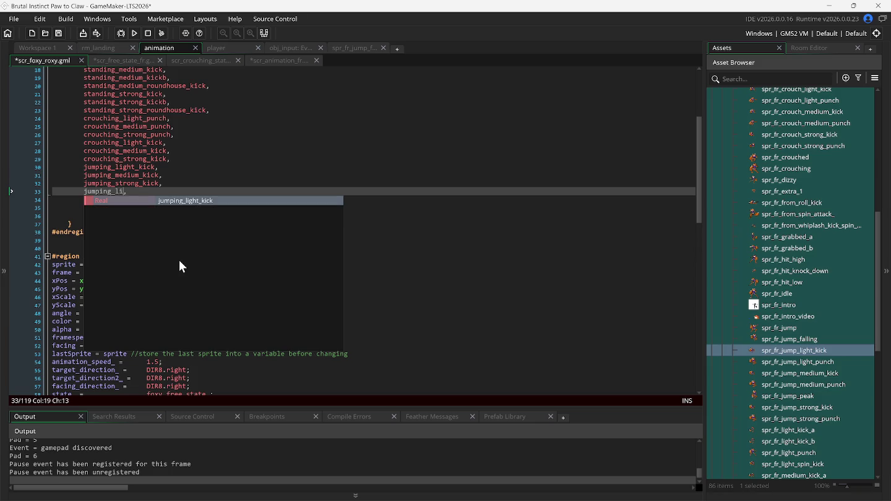
text(_)
text(punch)
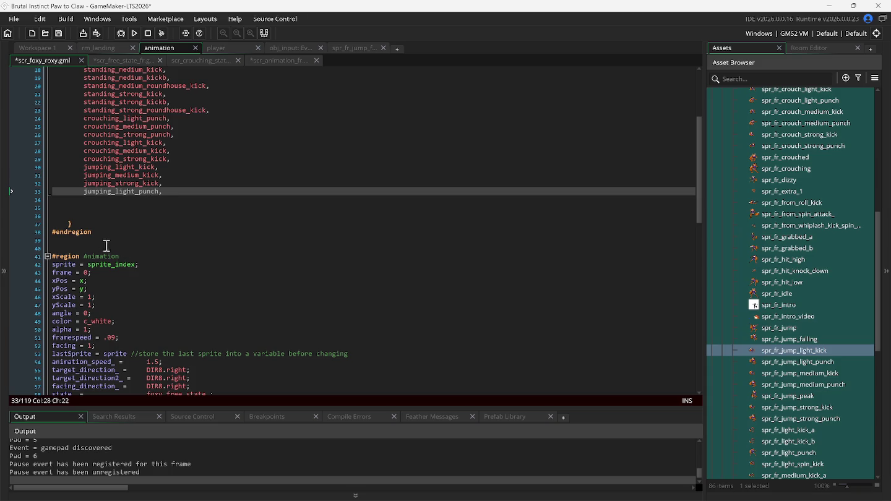
- Add jumping_medium_punch and jumping_strong_punch copies below it and delete the trailing blank lines
click(55, 192)
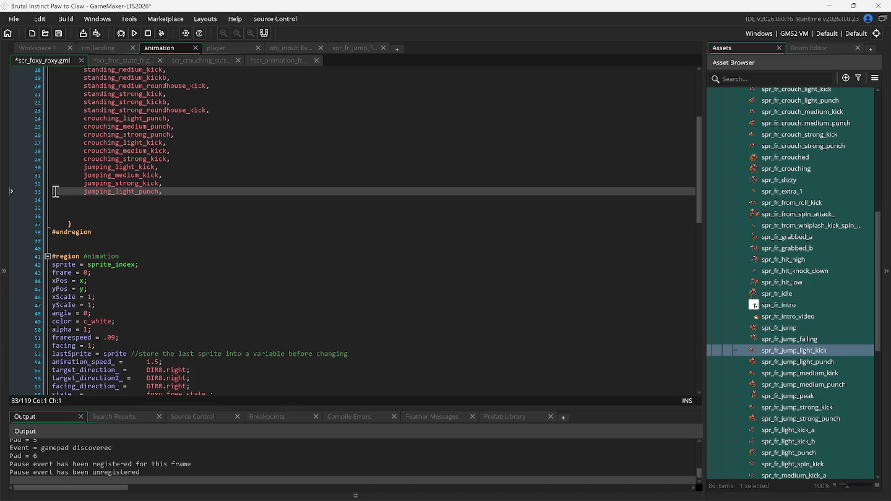
key(ctrl+d)
key(ctrl+d)
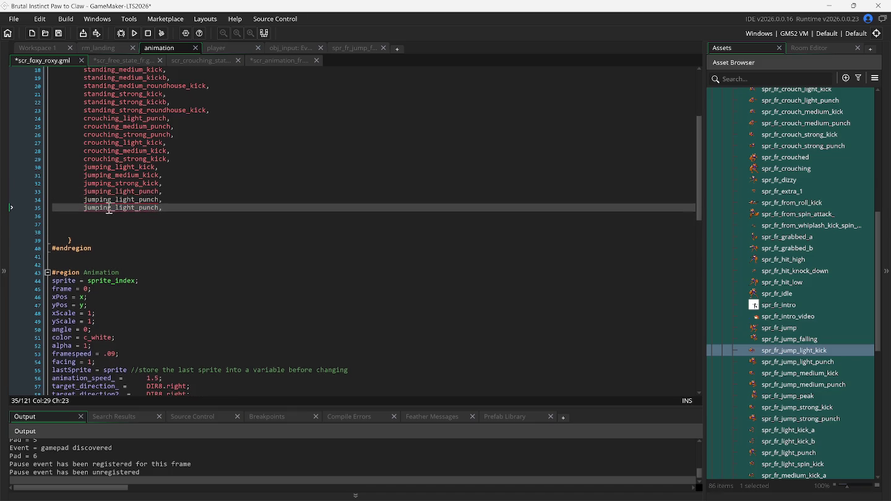
click(135, 201)
key(BackSpace)
key(BackSpace)
key(BackSpace)
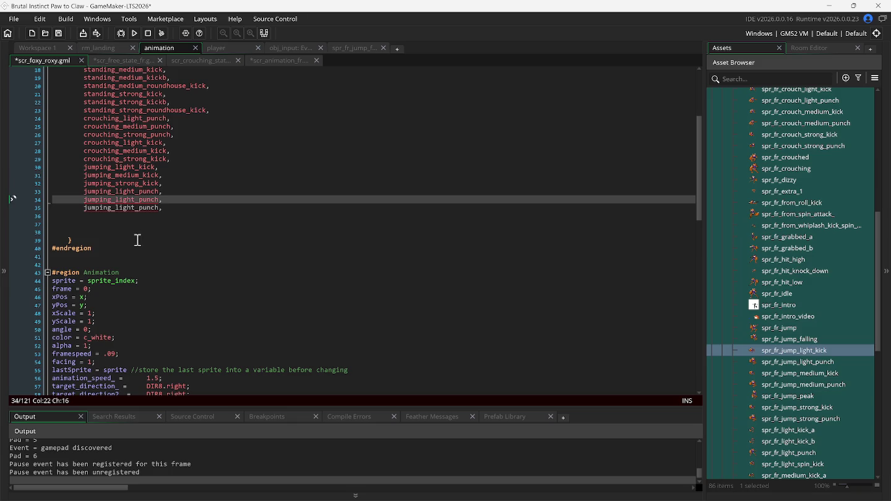
text(medium)
click(136, 209)
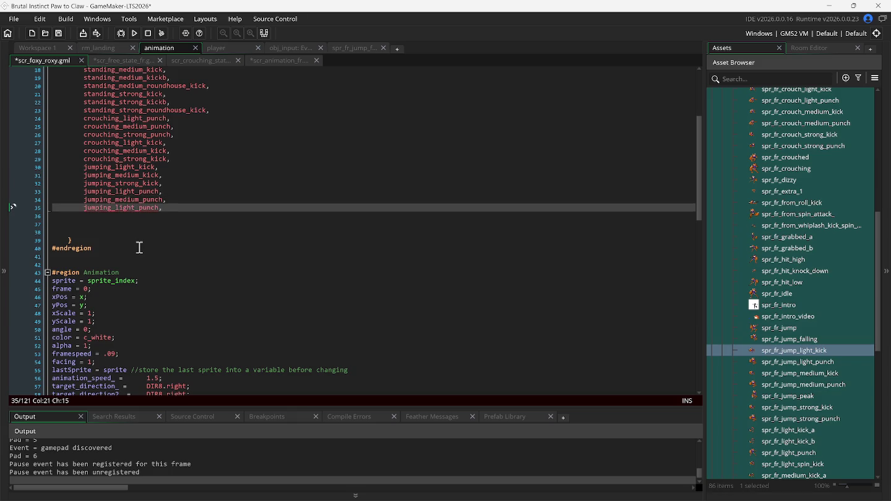
key(BackSpace)
key(BackSpace)
key(BackSpace)
text(strong)
click(177, 208)
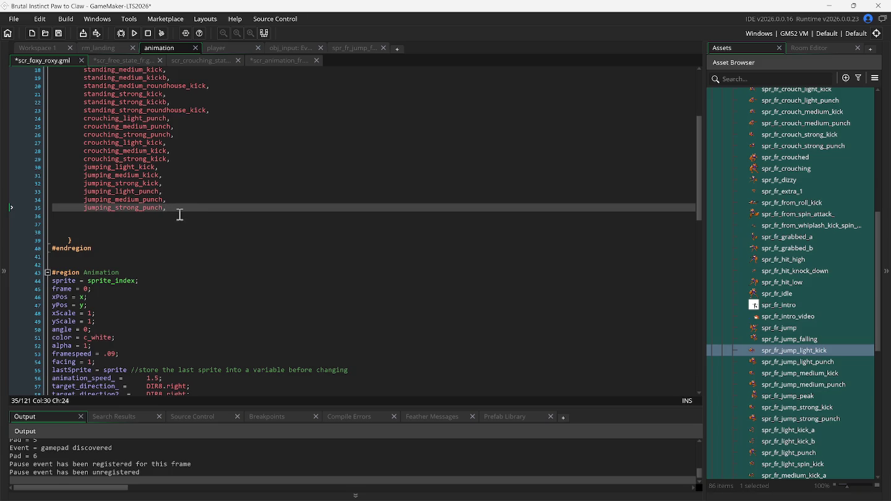
key(Delete)
key(Delete)
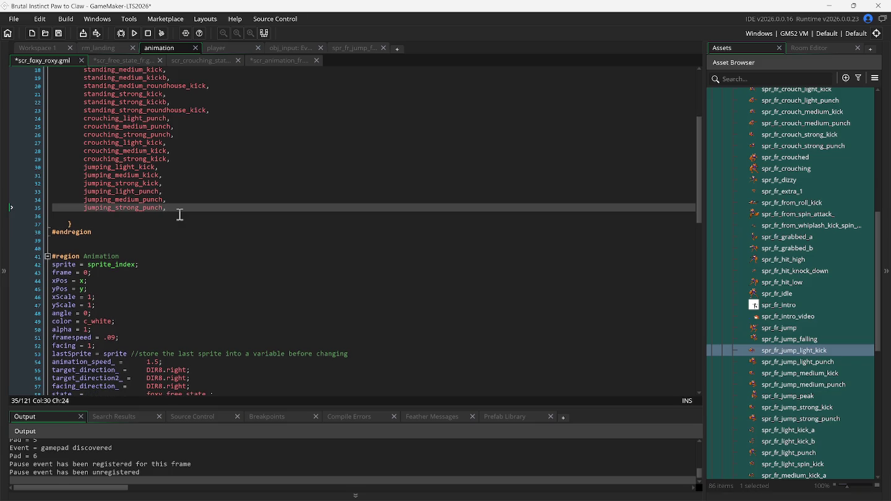
key(Delete)
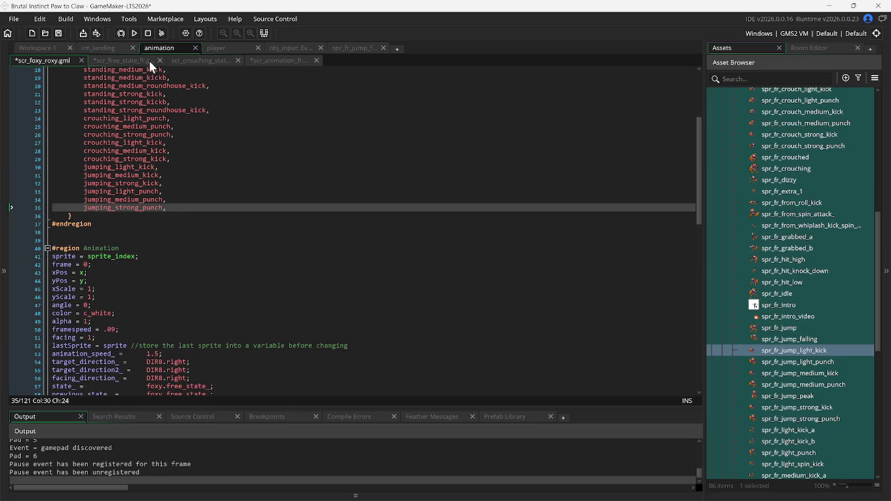
- In scr_free_state_fr, duplicate the lp input check twice and change the copies to mp and hp
click(128, 60)
click(54, 168)
key(ctrl+d)
key(ctrl+d)
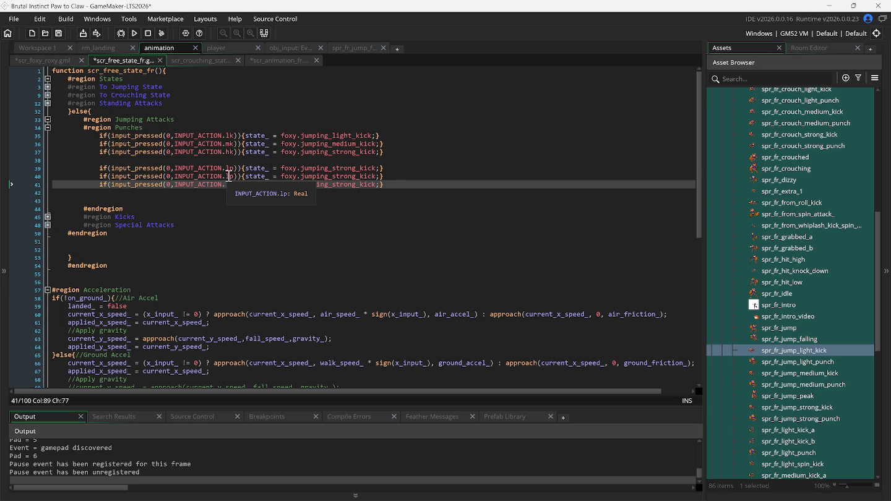
click(228, 175)
key(BackSpace)
text(m)
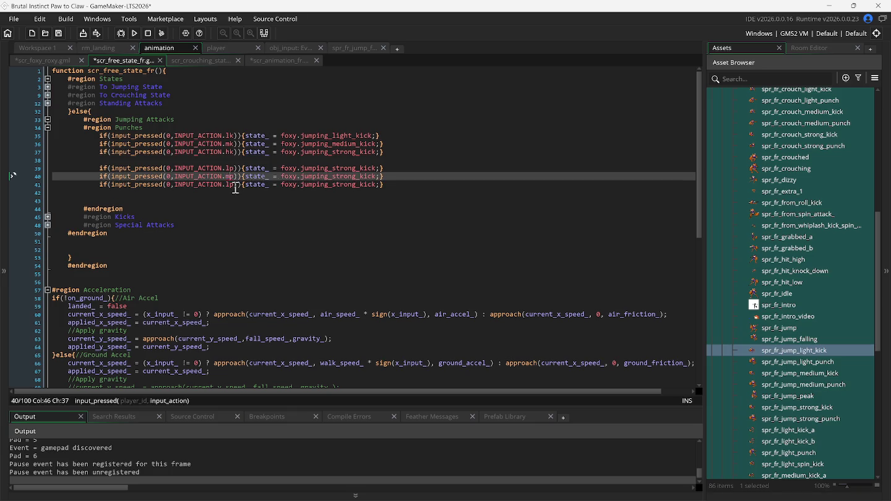
key(Down)
text(h)
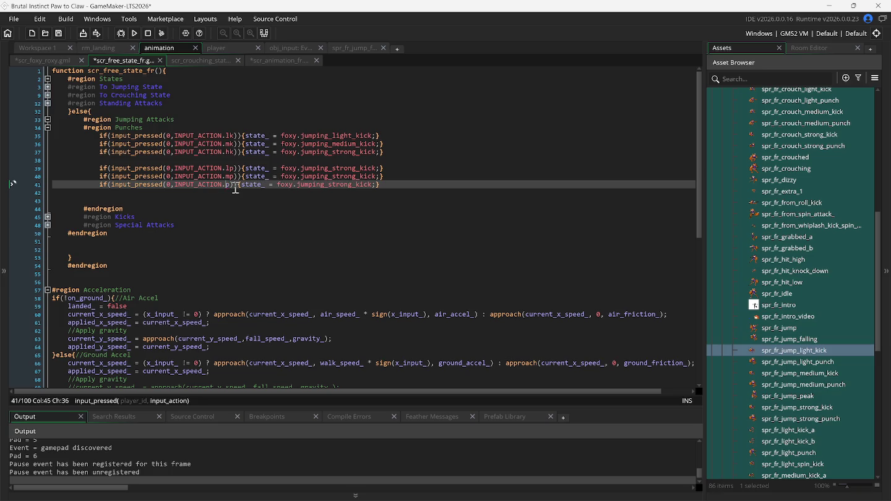
- Set the three checks' states to jumping_light_punch, jumping_medium_punch and jumping_strong_punch
double_click(337, 173)
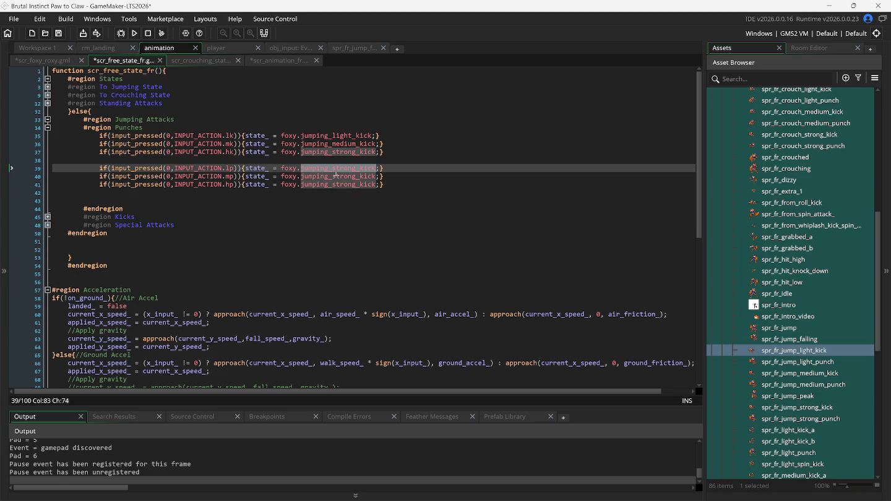
text(j)
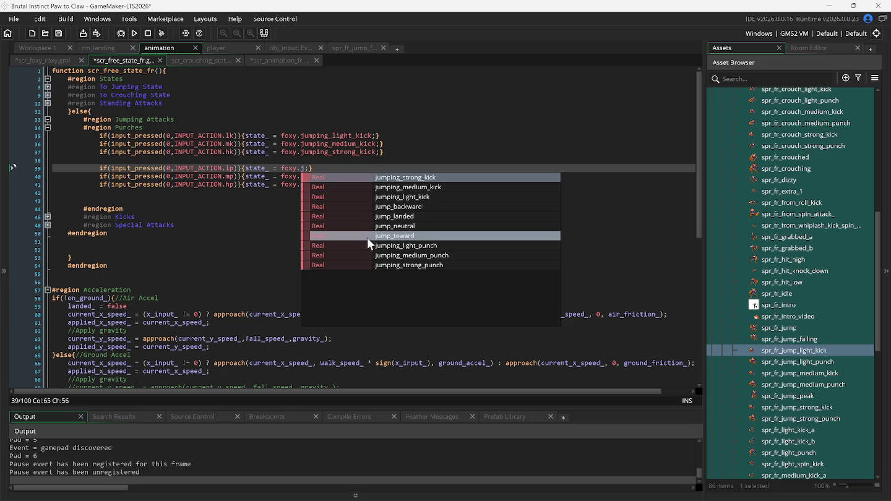
click(369, 247)
double_click(335, 177)
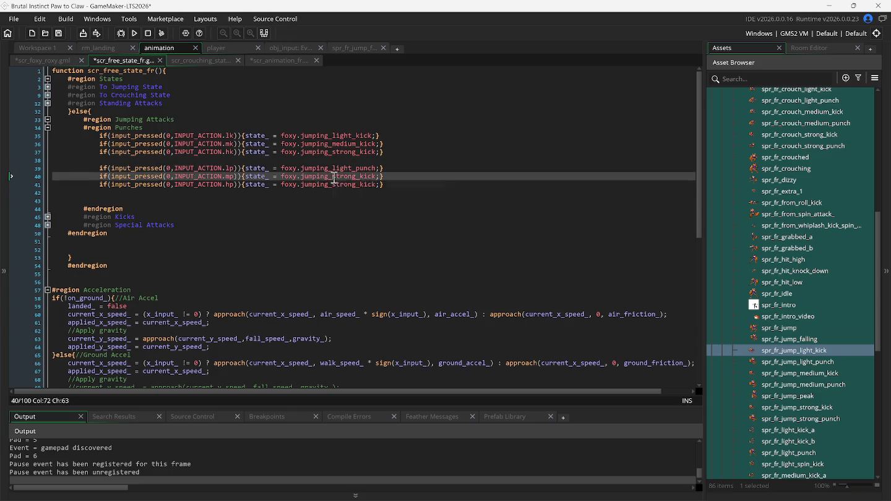
text(j)
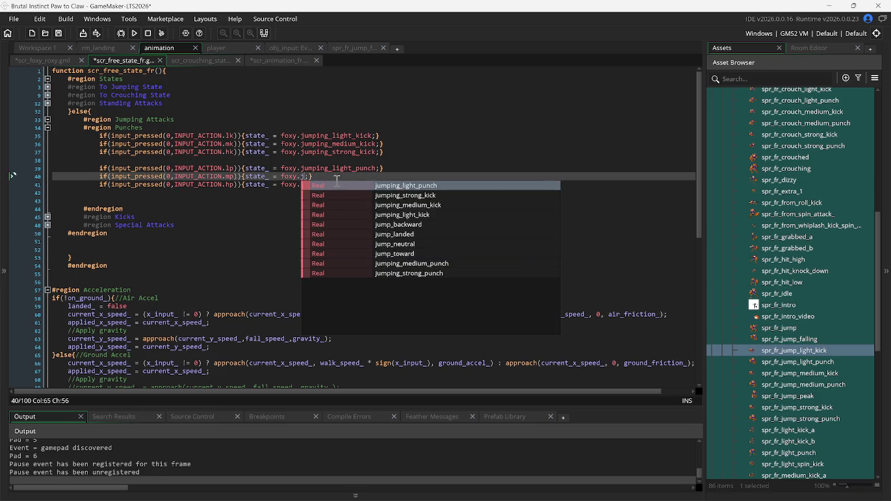
click(374, 254)
double_click(330, 186)
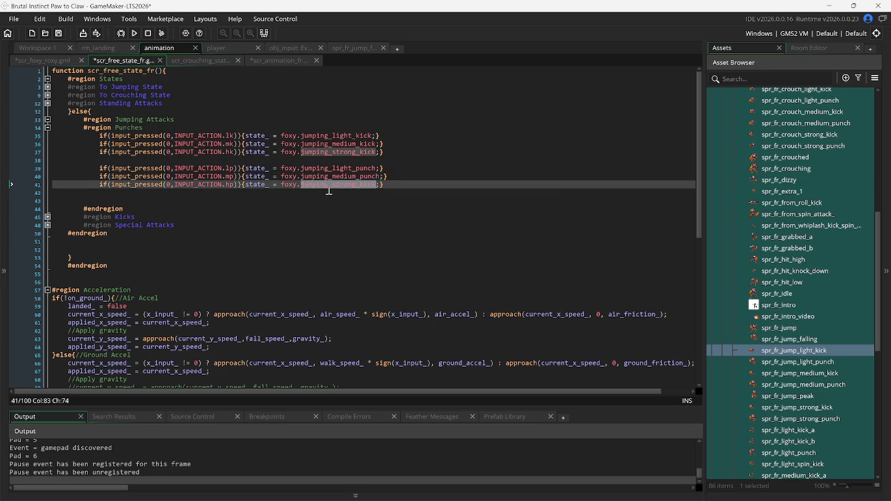
text(j)
click(374, 281)
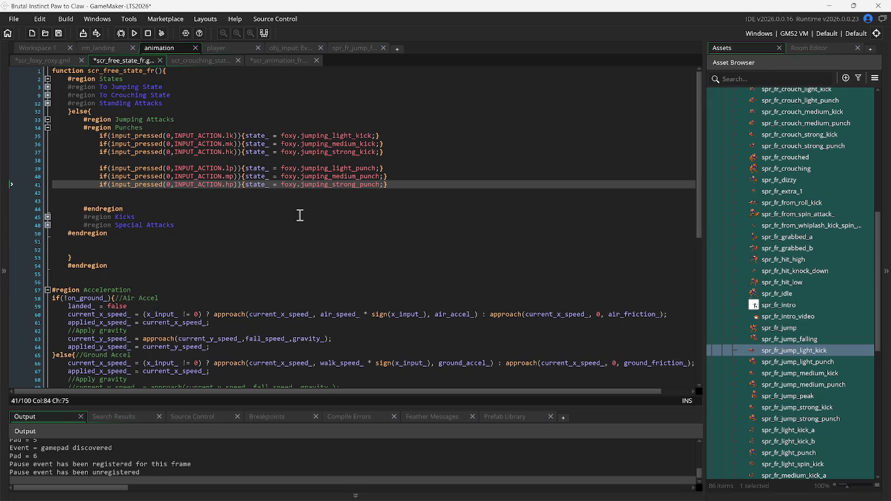
click(272, 62)
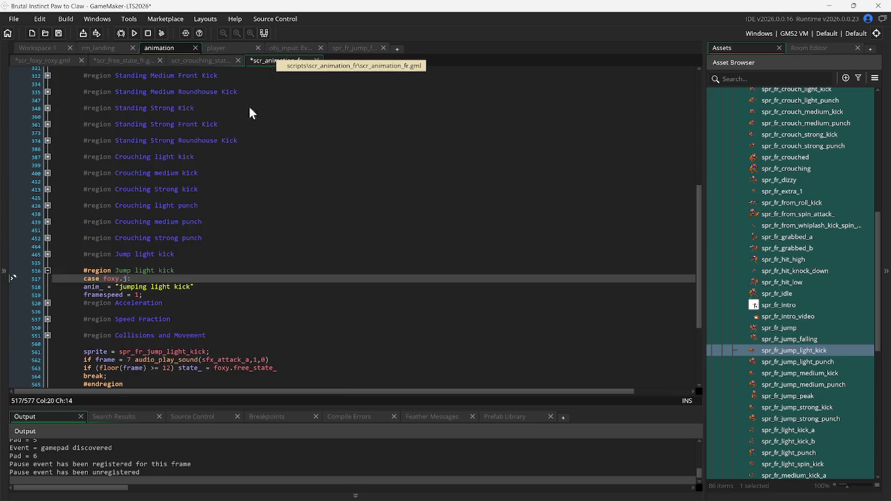
- Change the copied case to foxy.jumping_medium_kick with anim_ set to "jumping medium kick"
key(BackSpace)
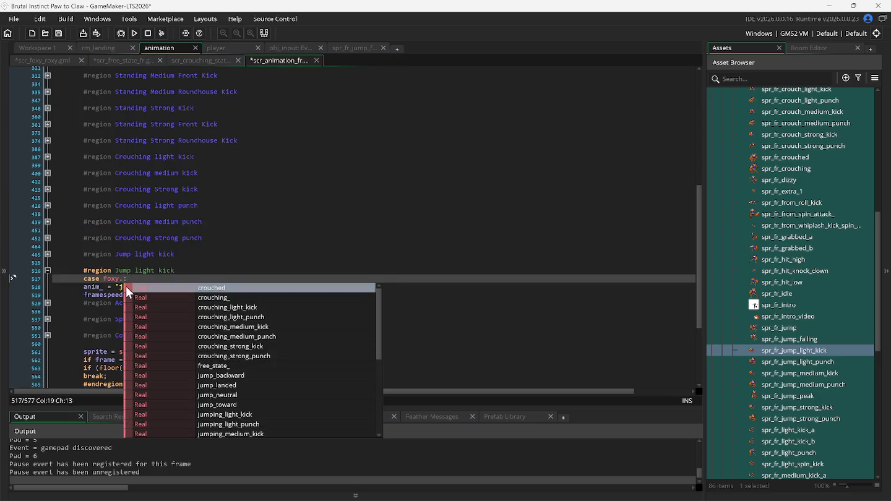
text(j)
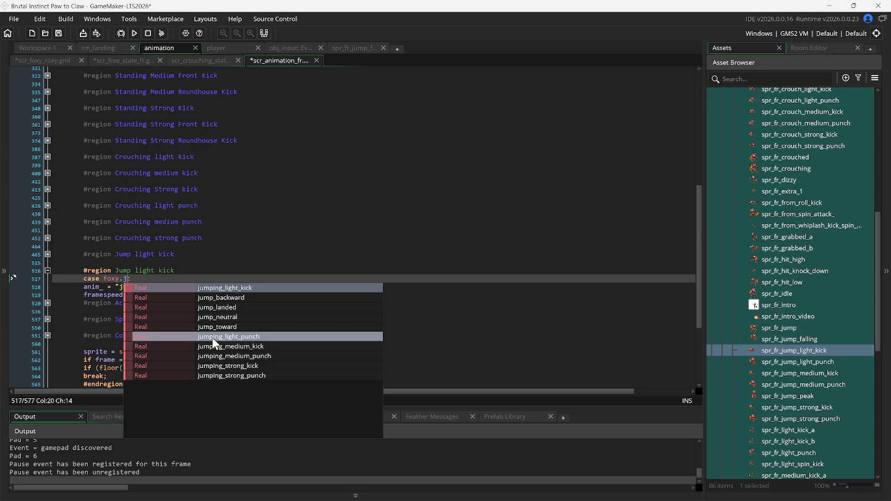
click(220, 347)
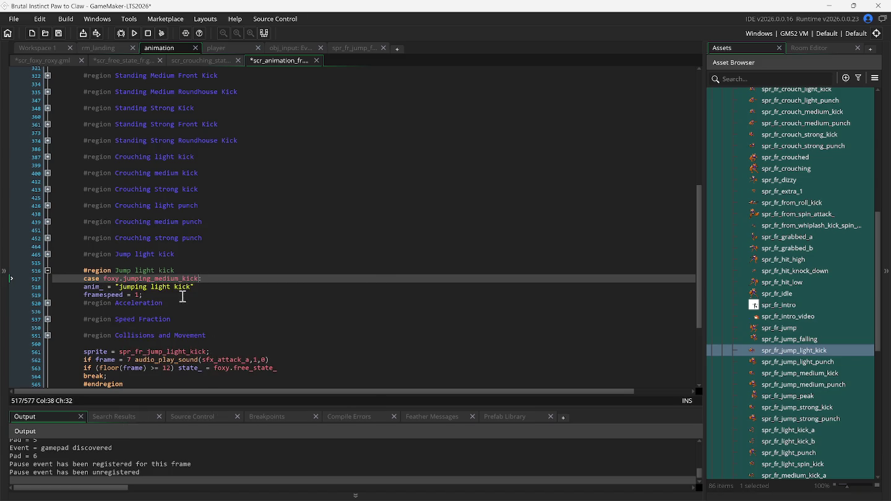
click(159, 290)
double_click(158, 290)
text(mediu)
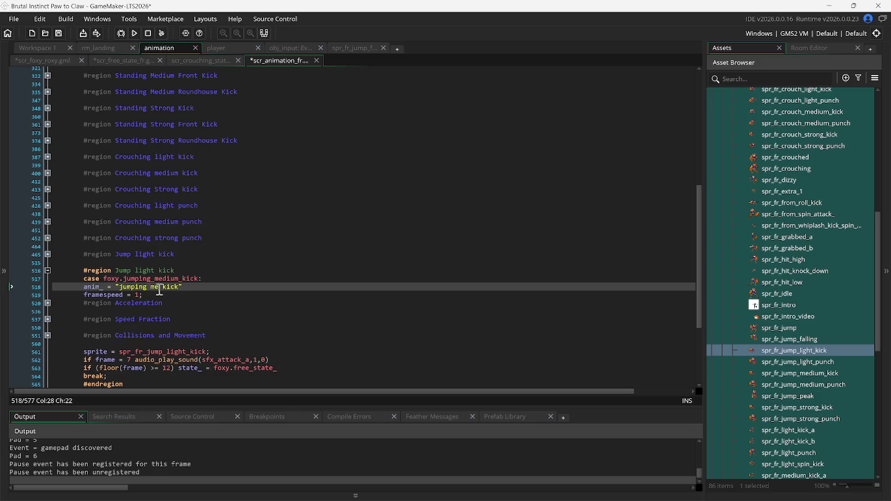
text(m)
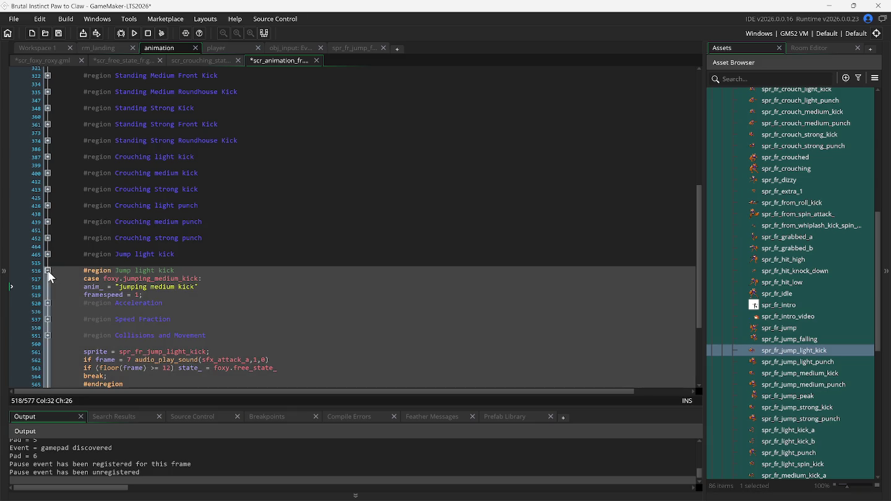
scroll(71, 304, down, 1)
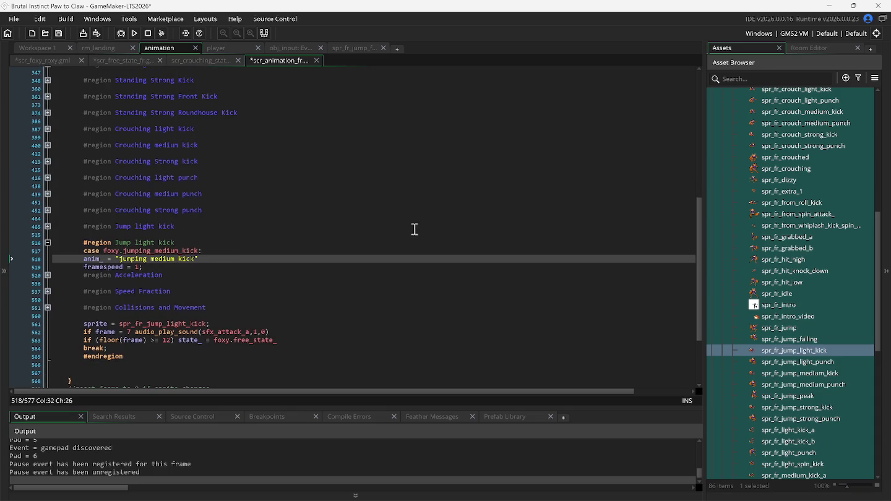
- Compare the spr_fr_jump_light_kick, medium_kick and strong_kick sprites, ending on the light kick sprite
click(804, 373)
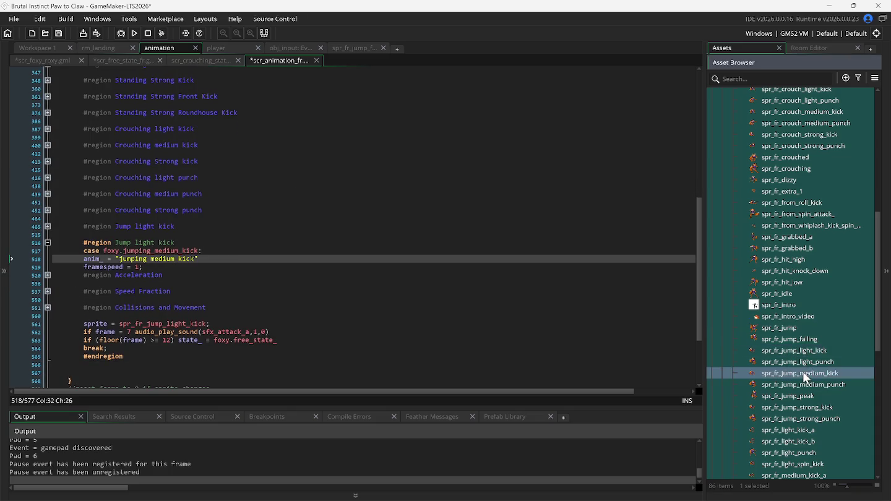
double_click(757, 375)
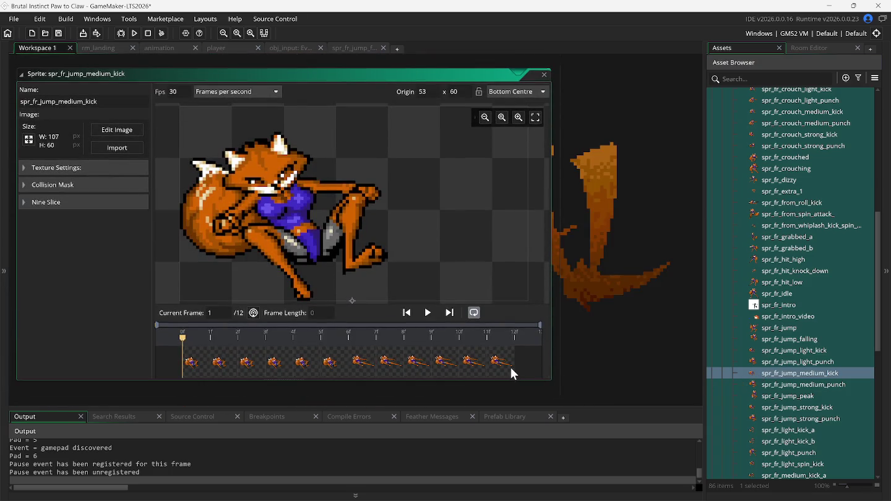
click(148, 48)
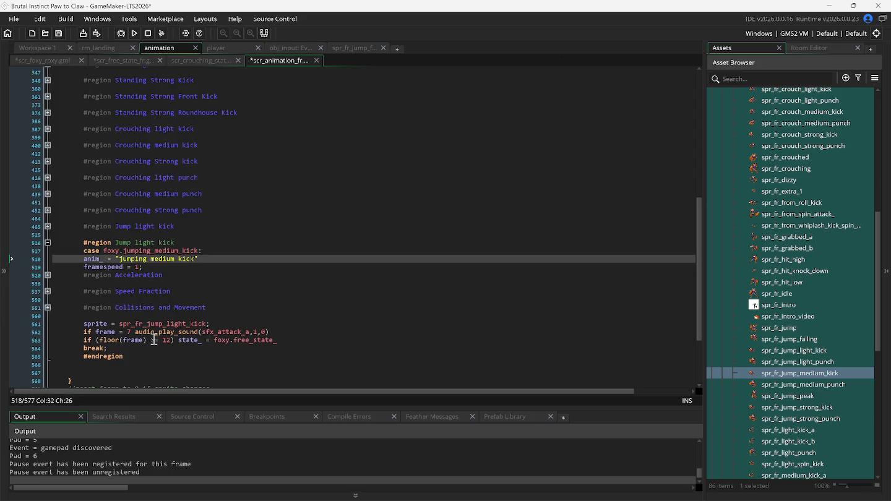
double_click(783, 350)
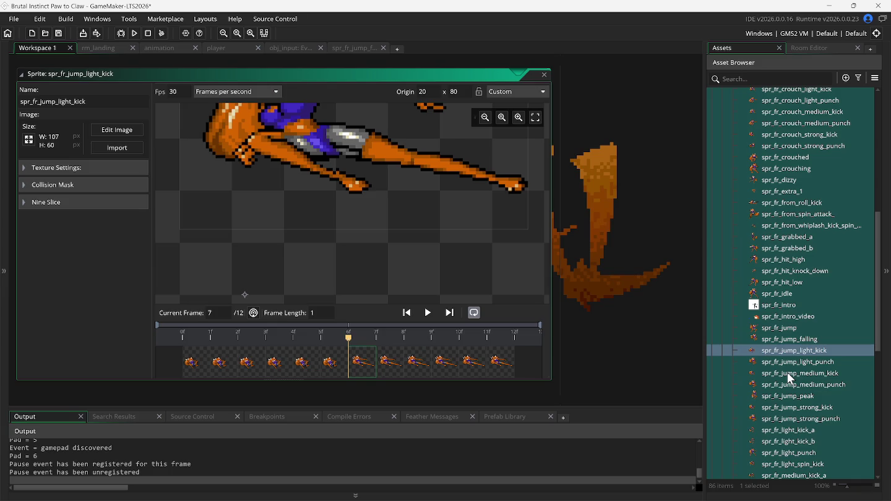
double_click(788, 372)
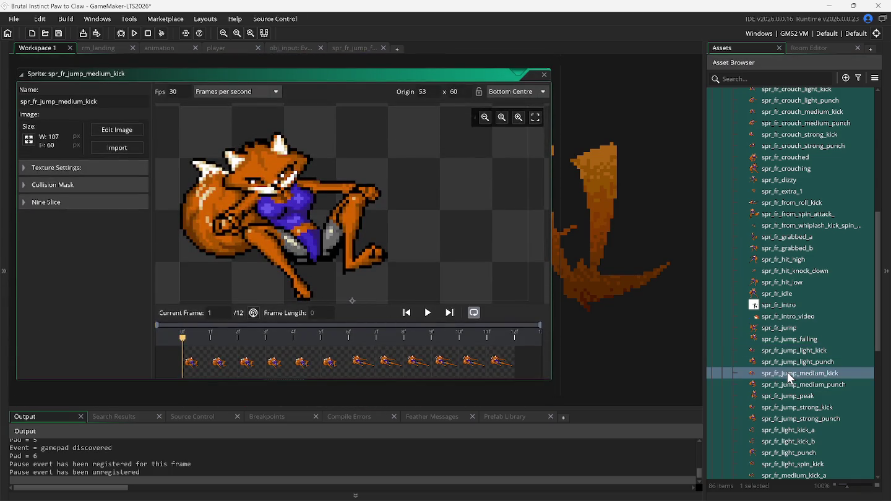
double_click(784, 408)
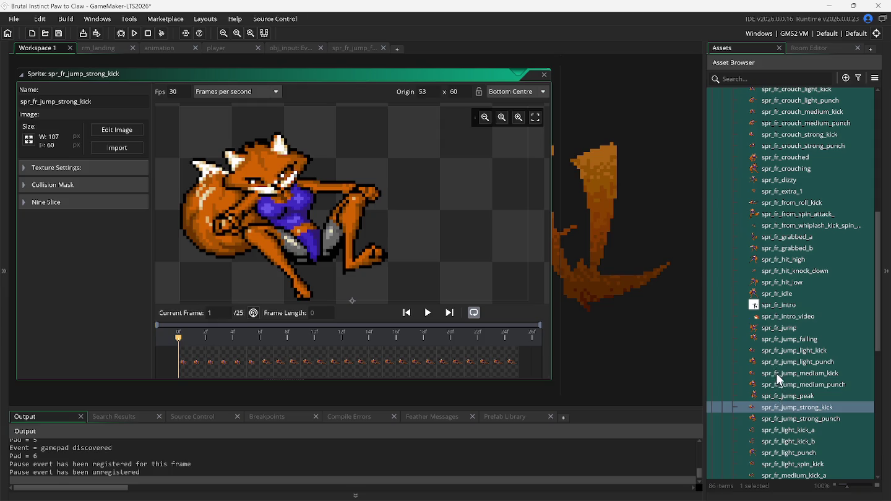
double_click(780, 352)
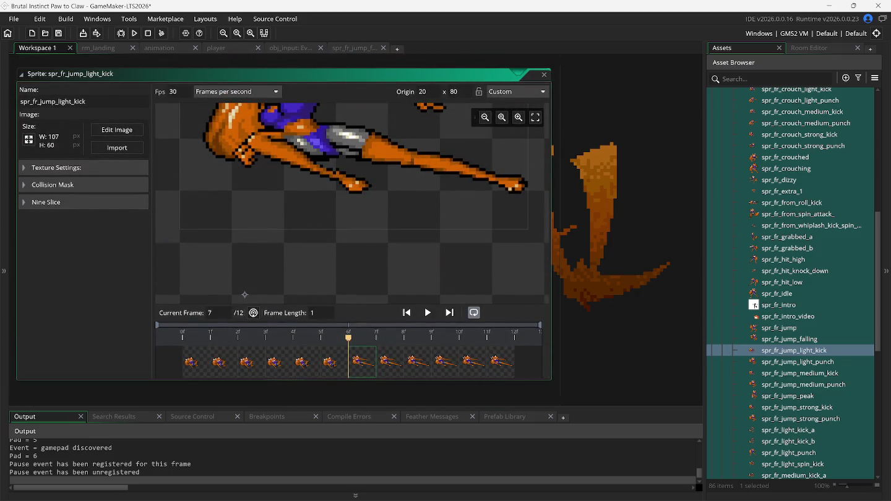
click(612, 491)
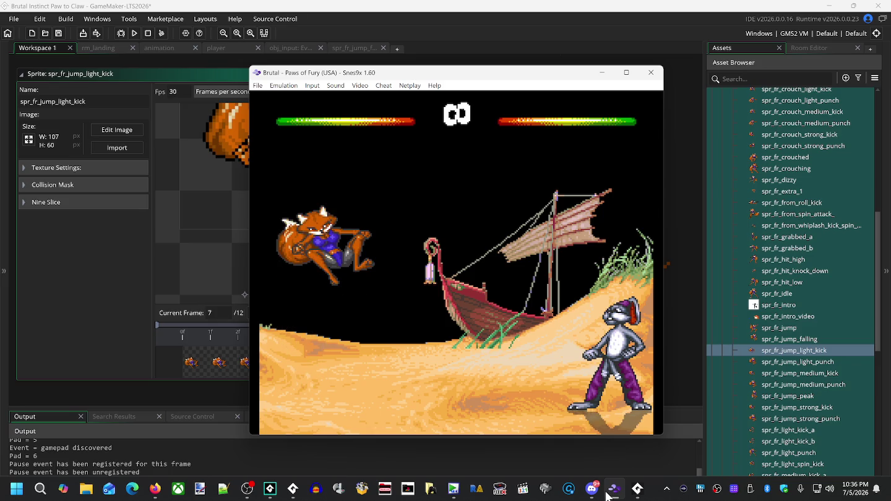
- Load the save state and replay Foxy Roxy's jump kick with fast-forward and rewind
key(F1)
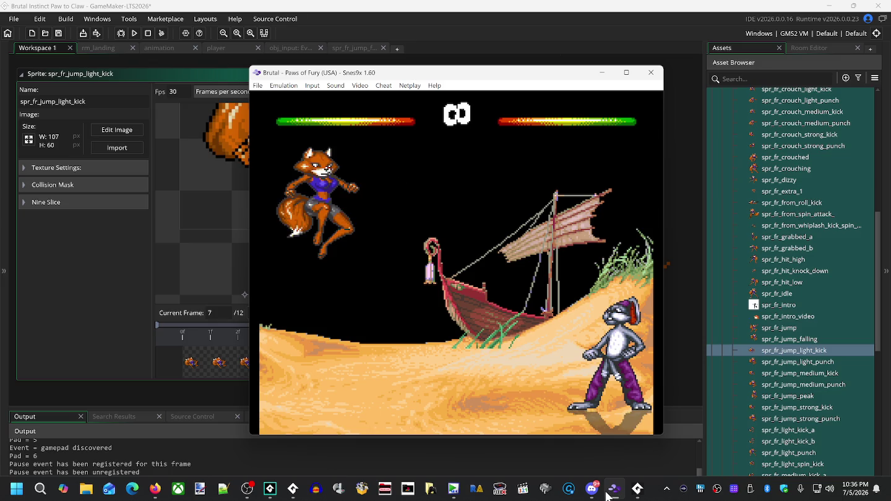
key(Tab)
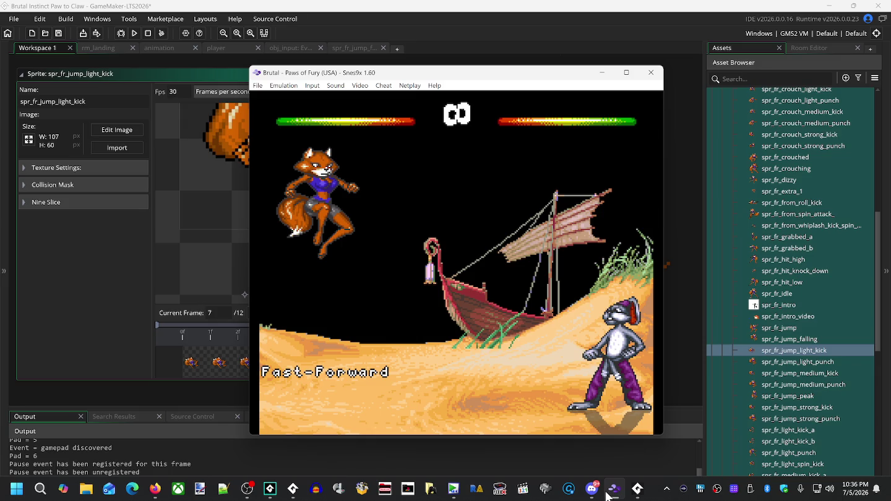
key(BackSpace)
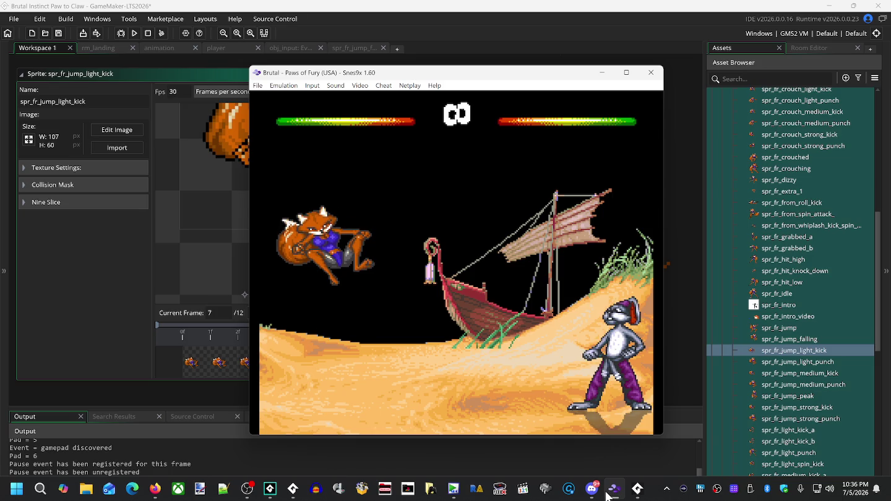
key(Up)
key(BackSpace)
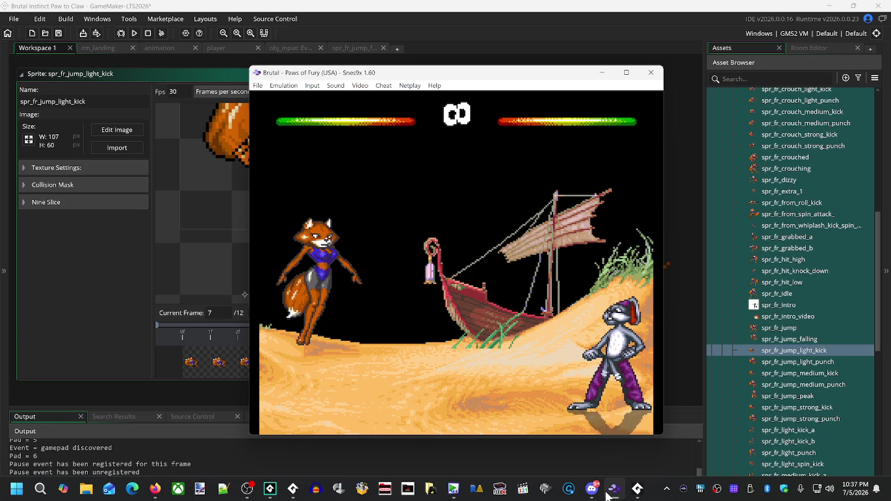
key(Up)
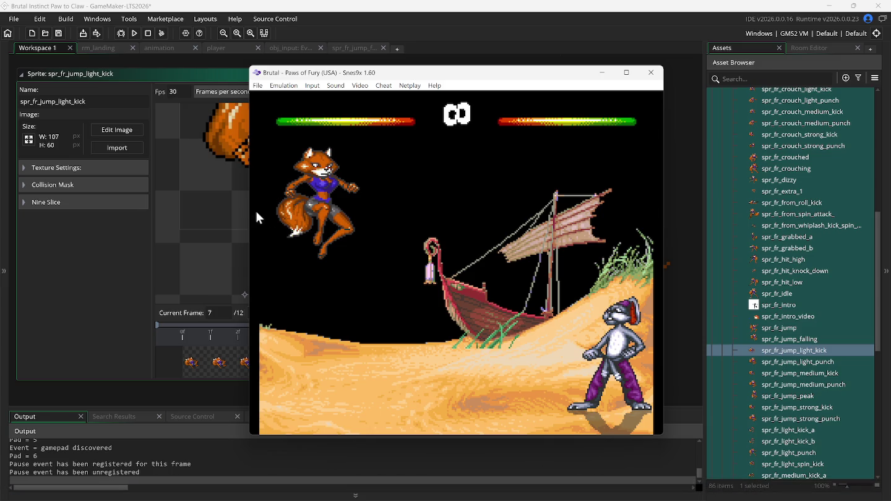
- Step through all 12 frames of spr_fr_jump_light_kick in the sprite editor
click(201, 73)
click(199, 362)
click(236, 371)
click(249, 369)
click(277, 368)
click(304, 368)
click(335, 369)
click(370, 369)
click(395, 368)
click(422, 369)
click(452, 369)
click(472, 368)
click(499, 369)
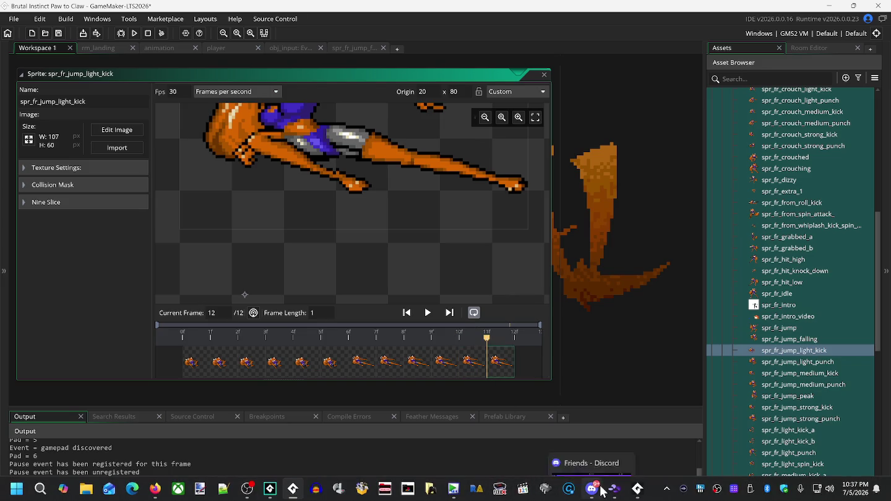
click(615, 489)
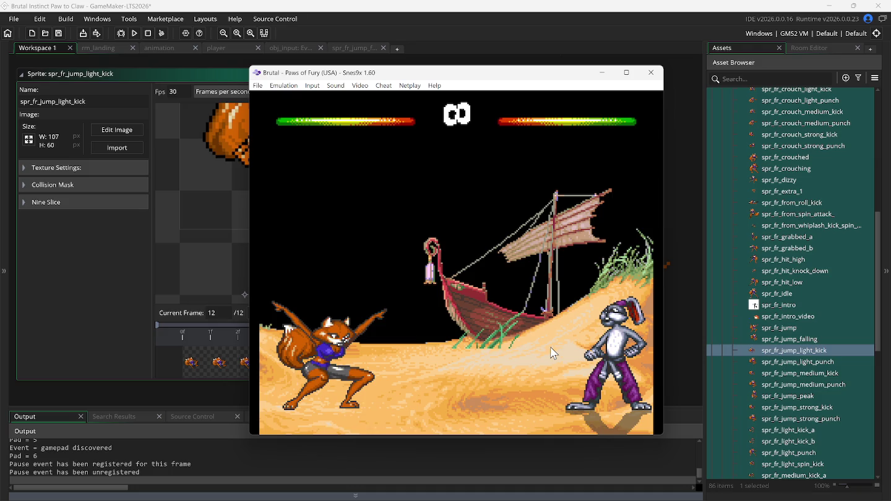
- Make Foxy Roxy jump and jump-kick several times, then rewind to the mid-air kick
key(Up)
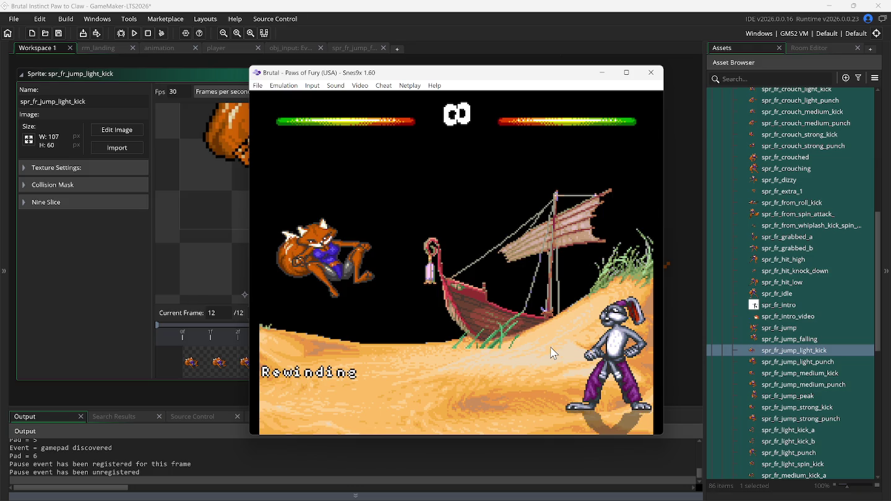
key(Up)
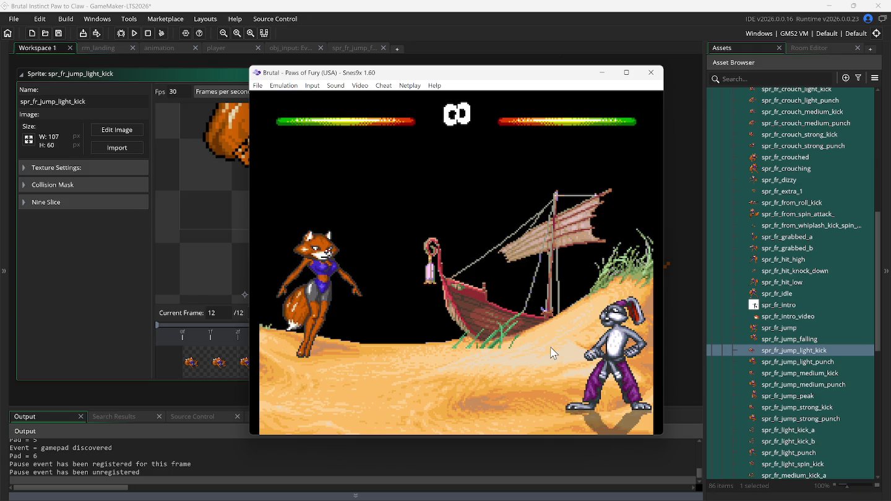
key(Up)
key(x)
key(Up)
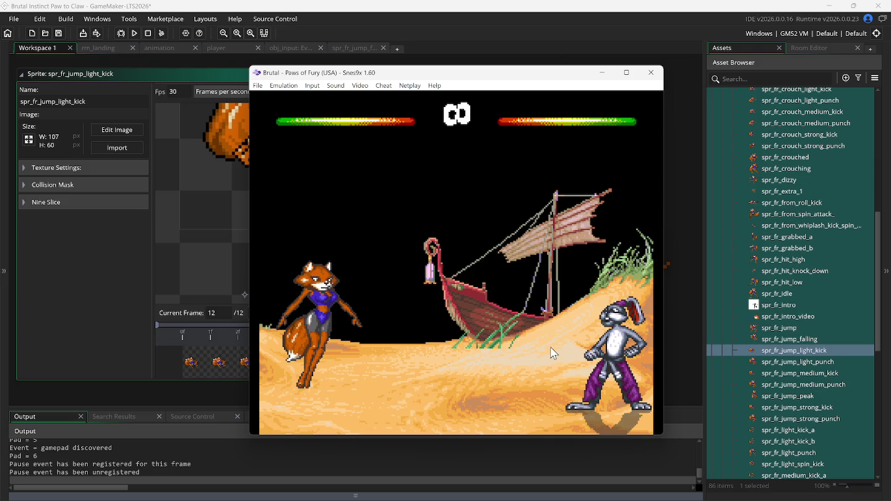
key(Up)
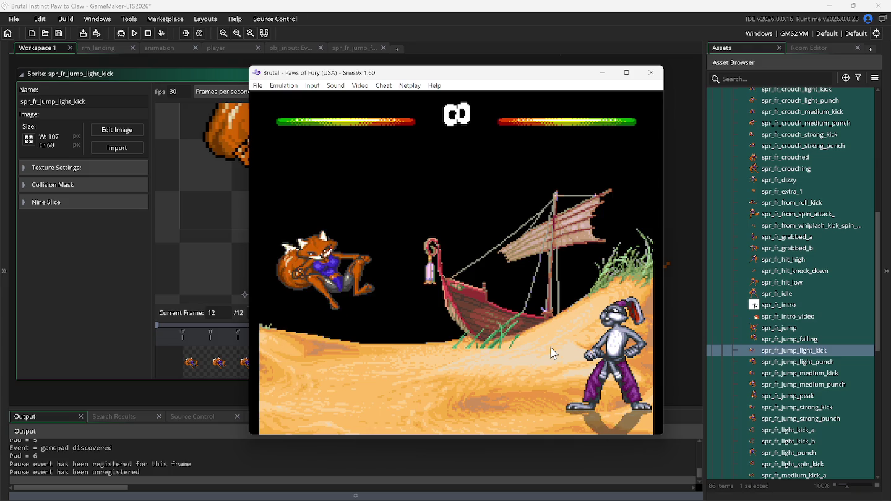
key(BackSpace)
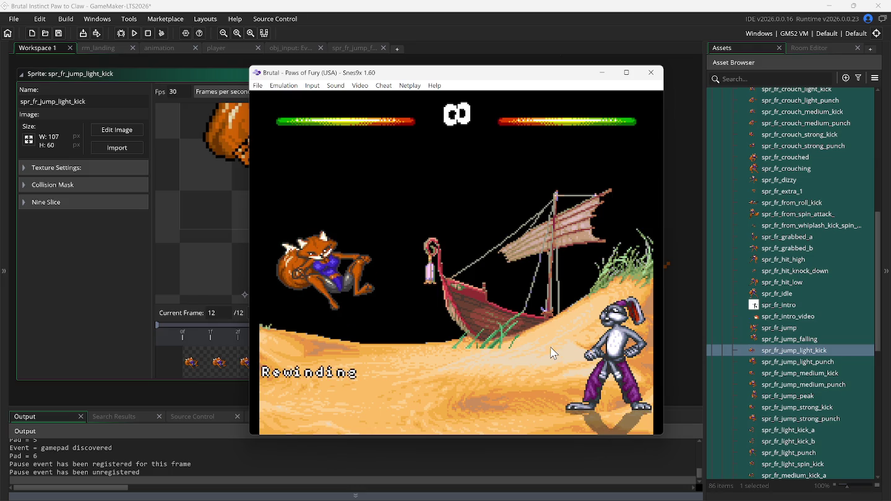
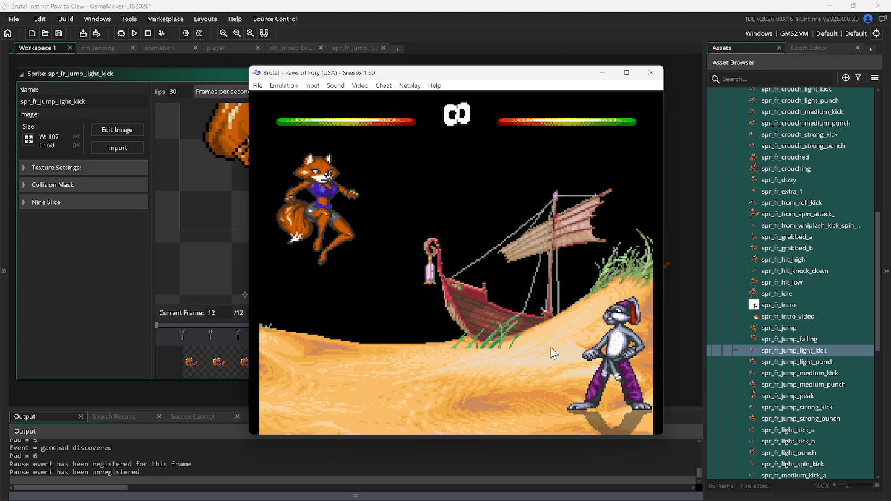
- Step through every frame of the jump light kick sprite in the sprite editor
click(207, 68)
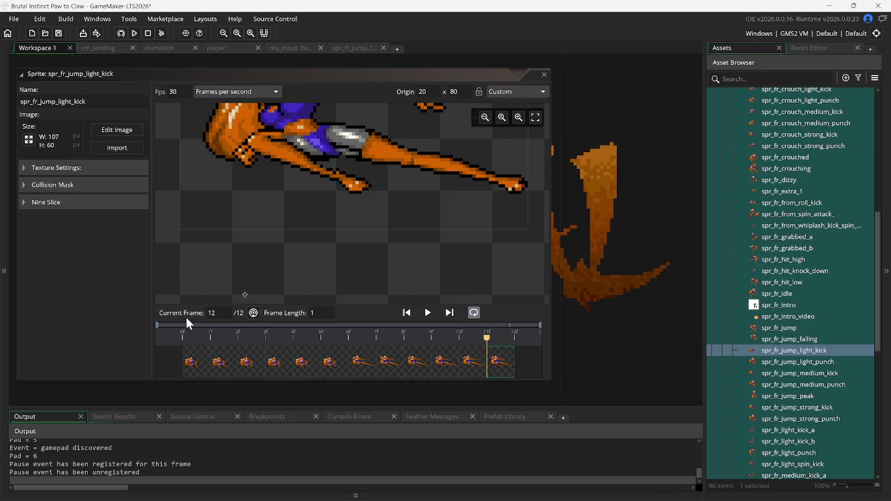
click(194, 363)
click(226, 367)
click(256, 368)
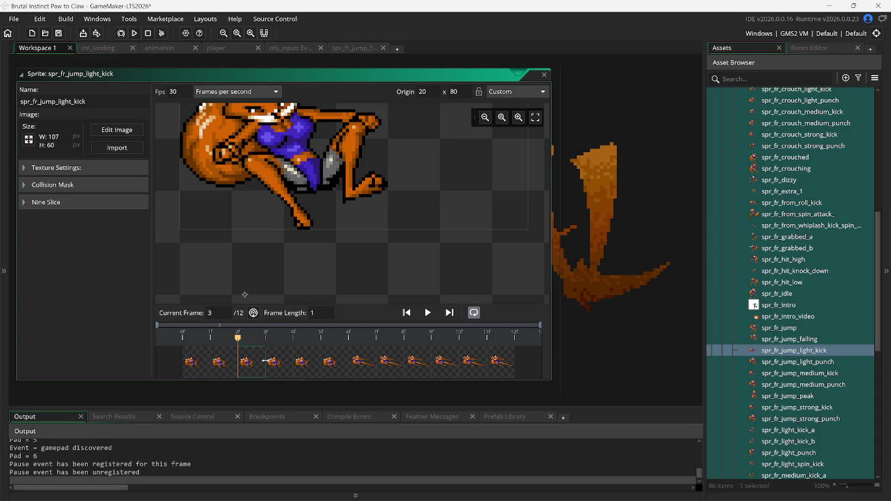
click(292, 369)
click(315, 371)
click(362, 370)
click(387, 372)
click(414, 372)
click(441, 369)
click(473, 368)
click(494, 368)
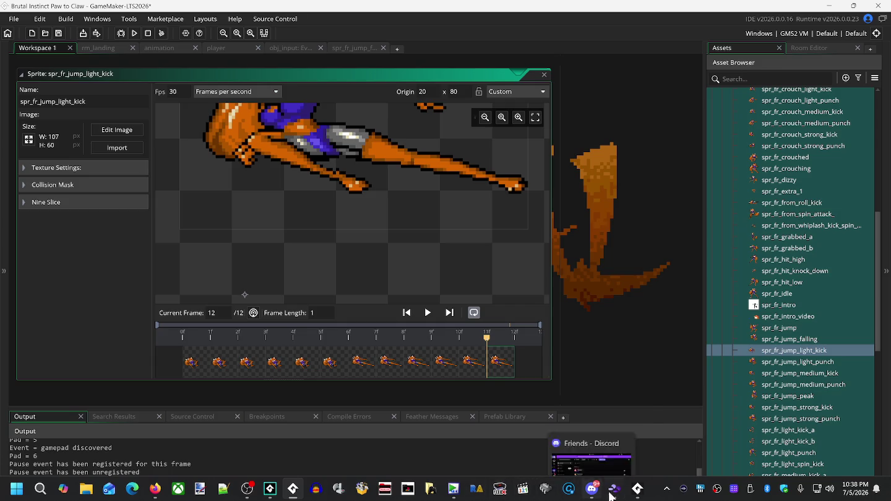
- In Snes9x, take a screenshot, rewind, and replay the fox's jumping extended flying kick
click(616, 492)
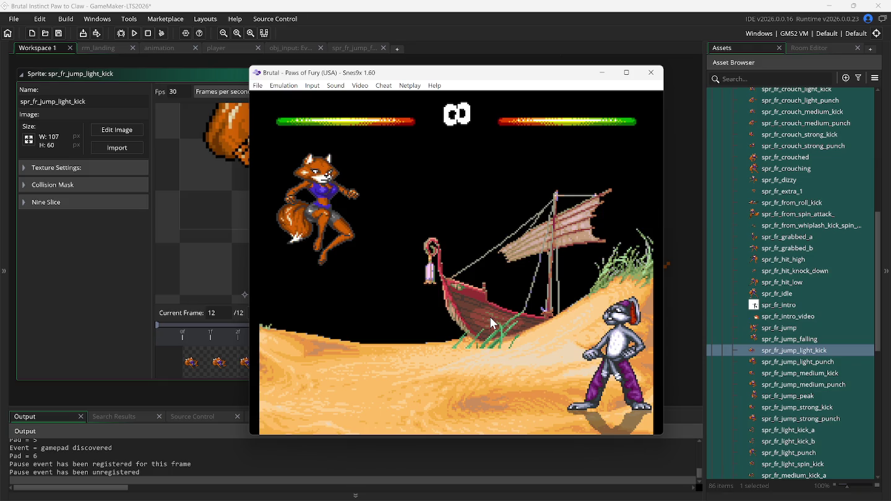
key(F12)
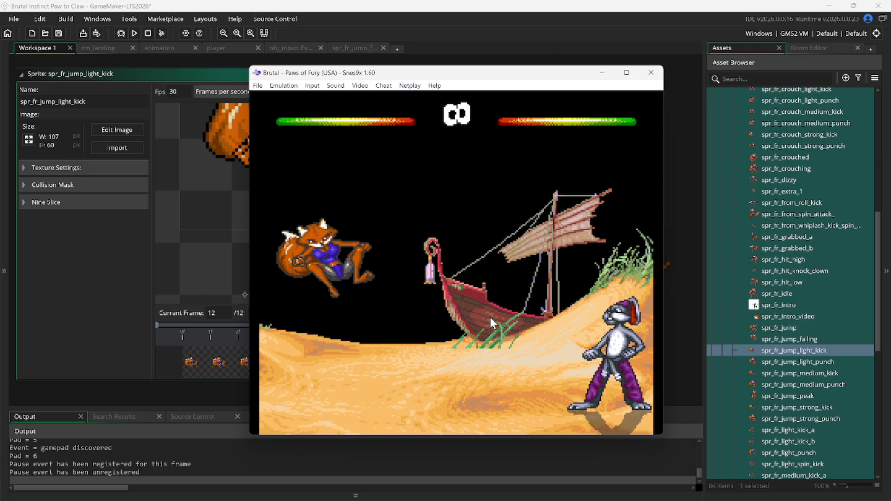
key(BackSpace)
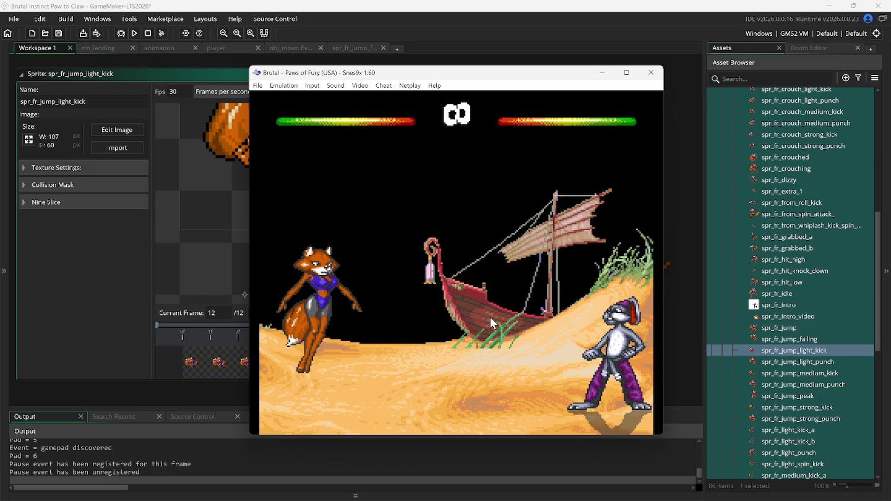
key(Up)
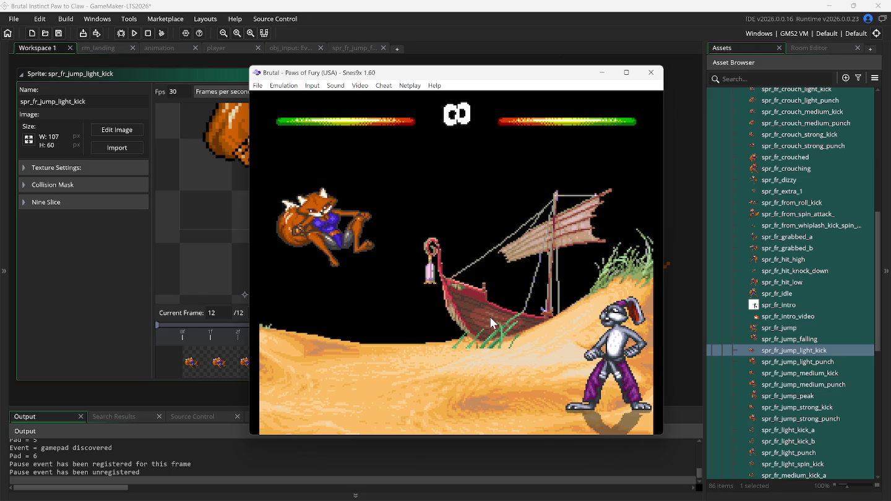
key(c)
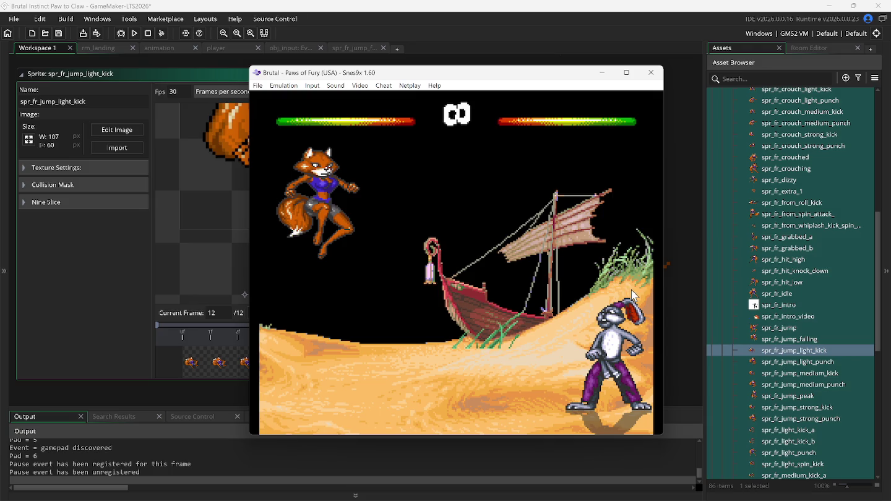
- Extend spr_fr_jump_medium_kick to 18 frames by pasting frames after frame 12
double_click(793, 375)
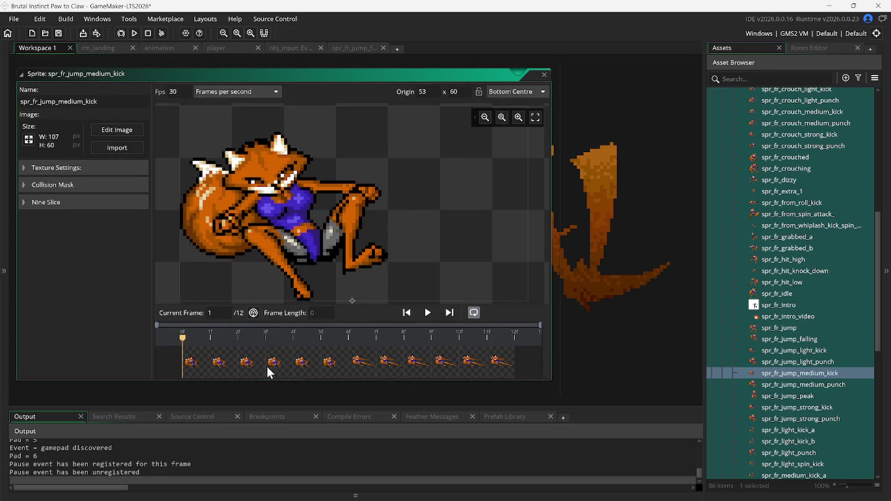
click(117, 131)
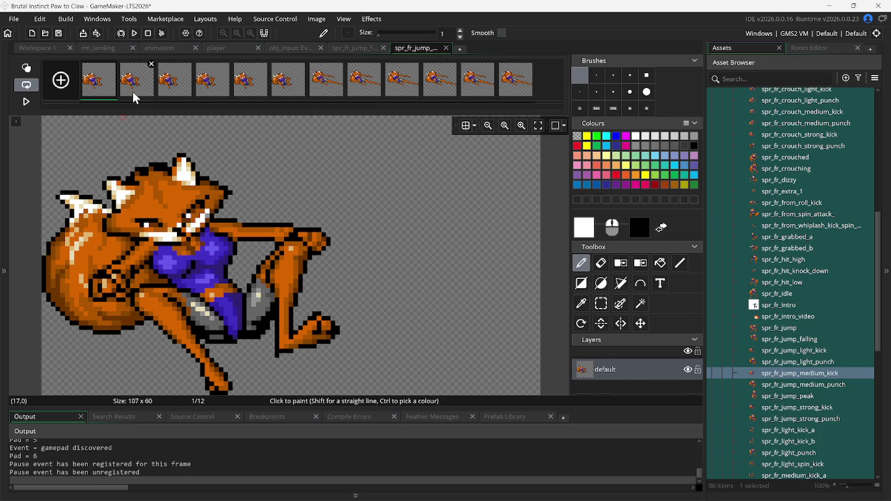
click(291, 98)
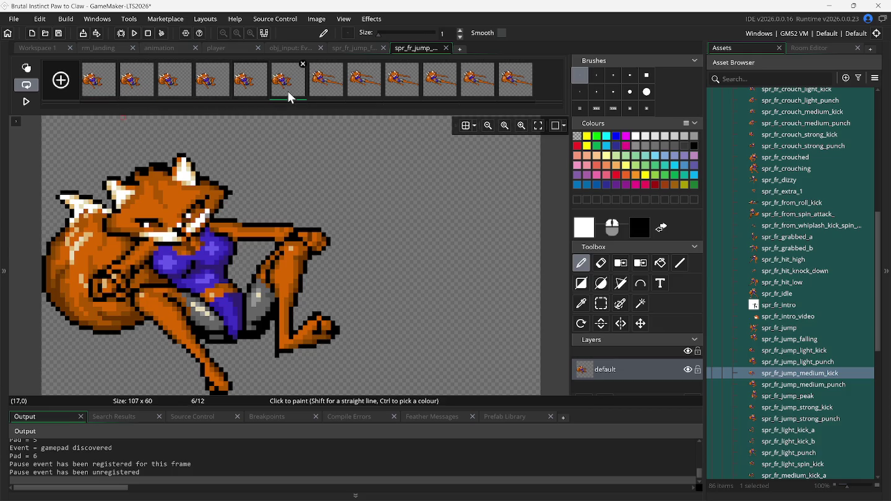
click(319, 97)
click(352, 96)
click(390, 95)
click(427, 94)
click(471, 96)
click(513, 96)
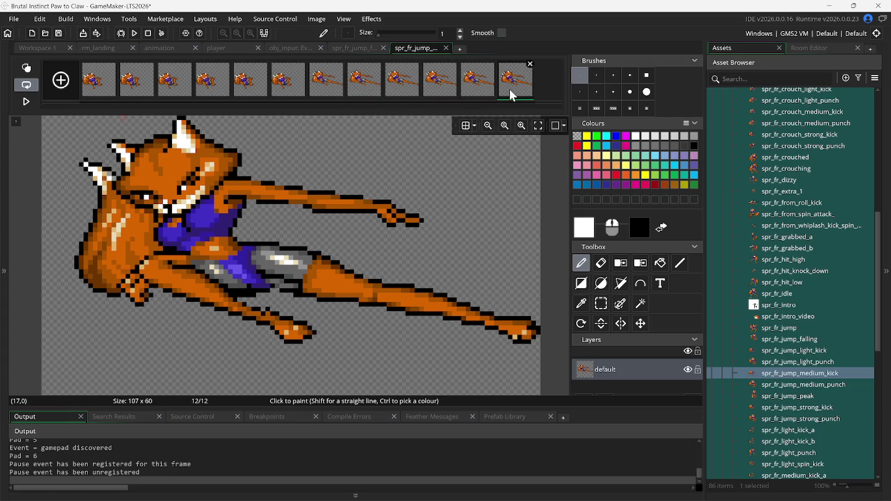
key(ctrl+v)
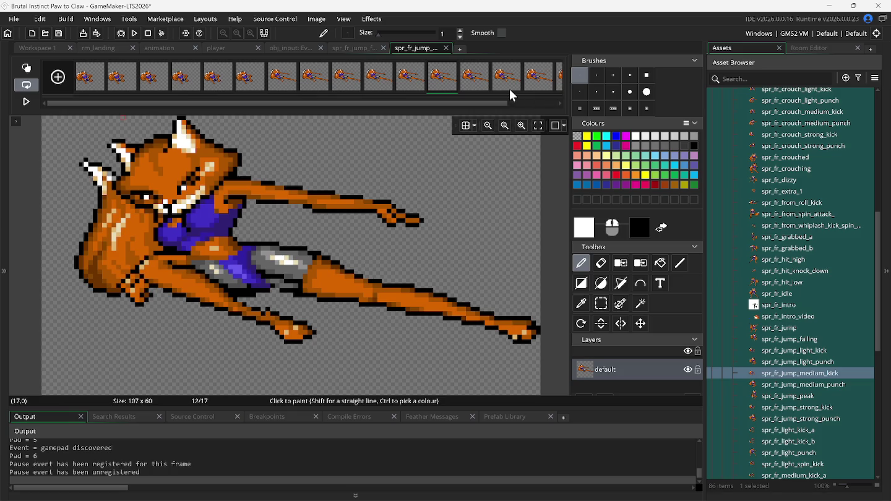
click(446, 47)
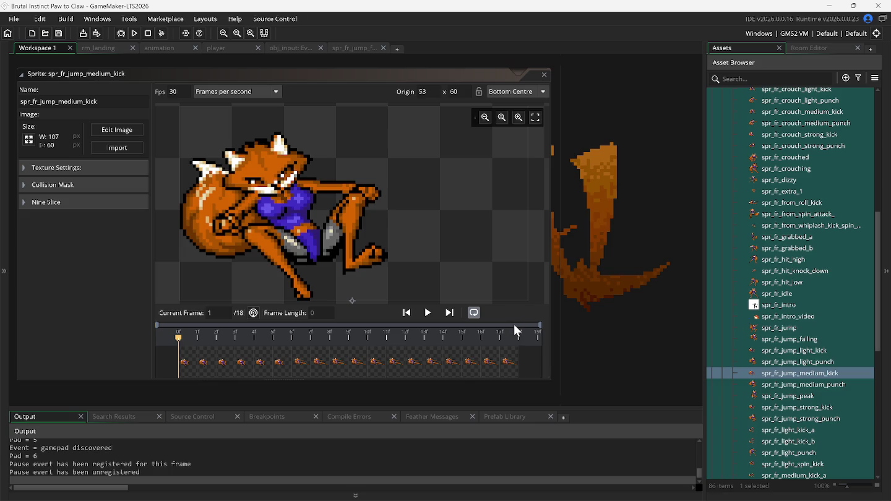
click(160, 48)
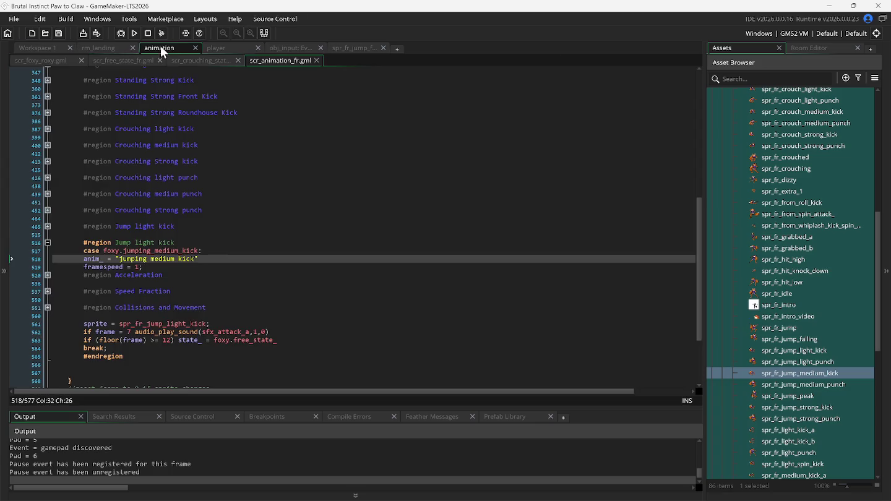
- Raise the jumping_medium_kick end frame on line 563 from 12 to 18
click(171, 341)
key(BackSpace)
text(8)
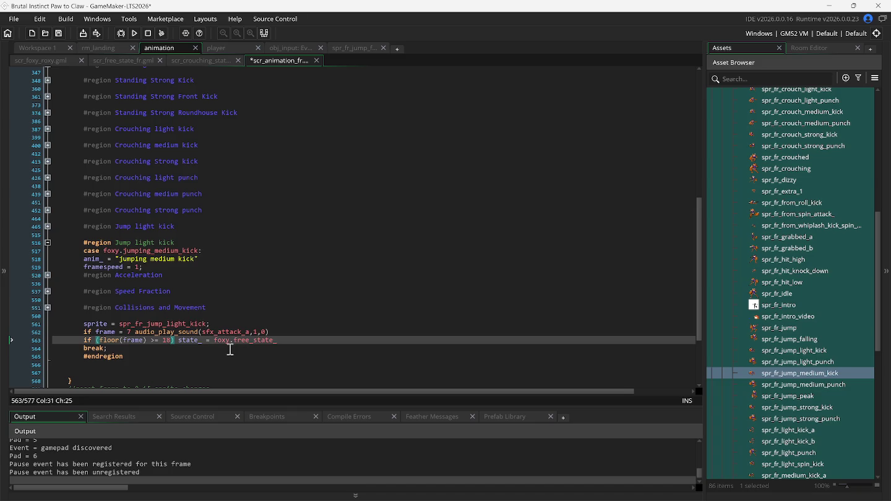
- Rename the sprite on line 561 to spr_fr_jump_medium_kick and fold the region
click(184, 324)
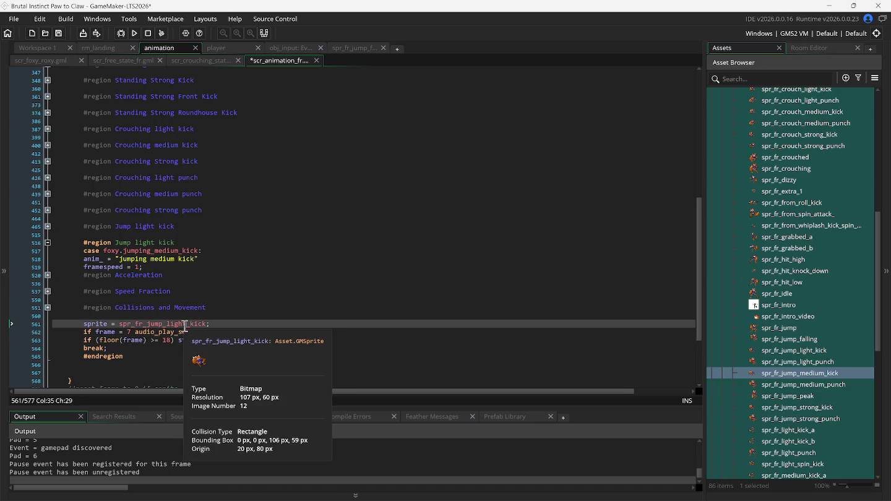
key(Left)
key(BackSpace)
key(BackSpace)
key(BackSpace)
key(Delete)
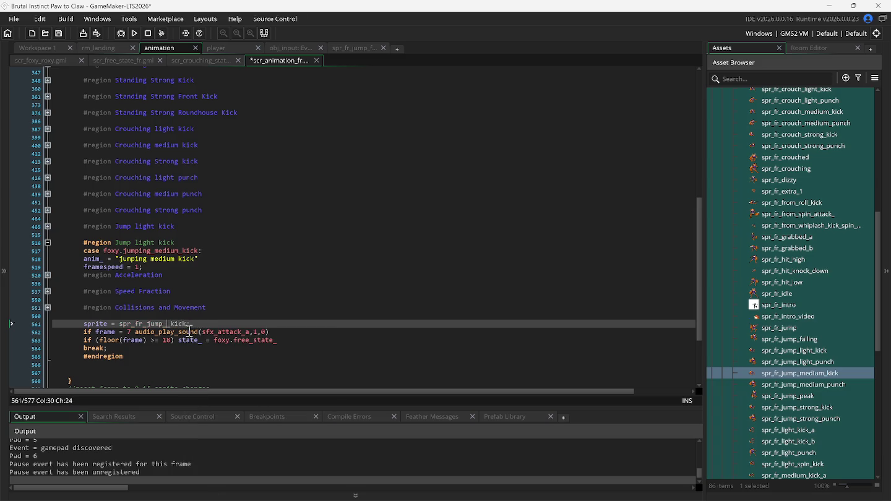
text(medium_)
scroll(67, 248, down, 2)
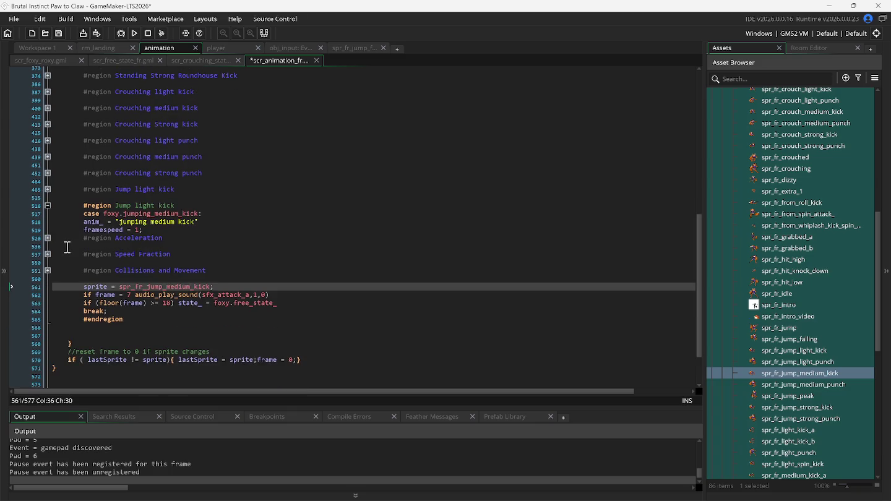
click(145, 323)
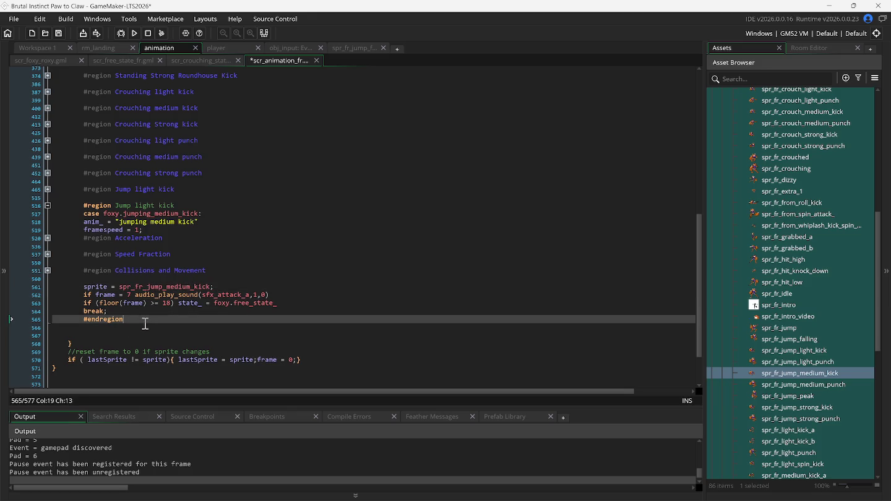
click(47, 206)
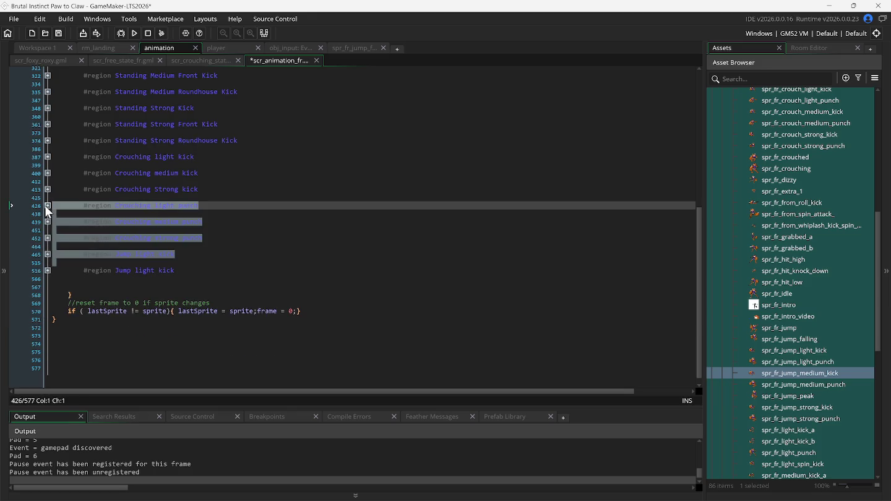
- Rename the copied region title from Jump light kick to Jump Medium kick
click(124, 290)
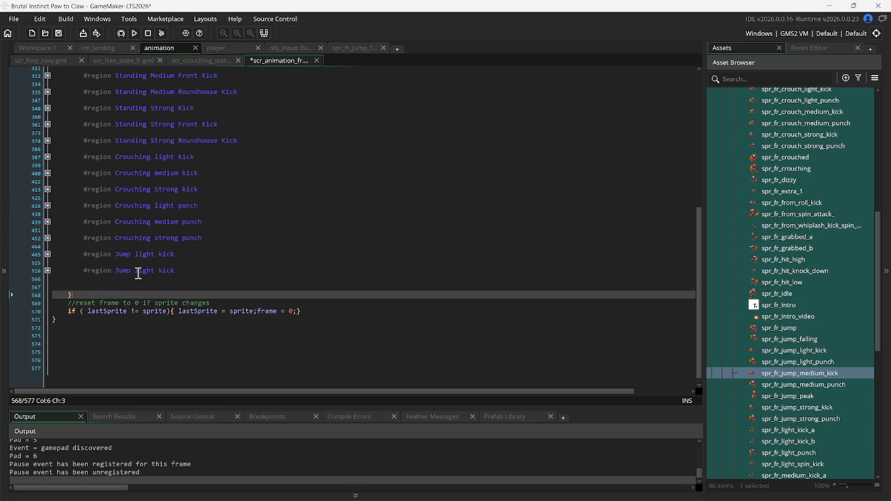
double_click(143, 272)
text(Medi)
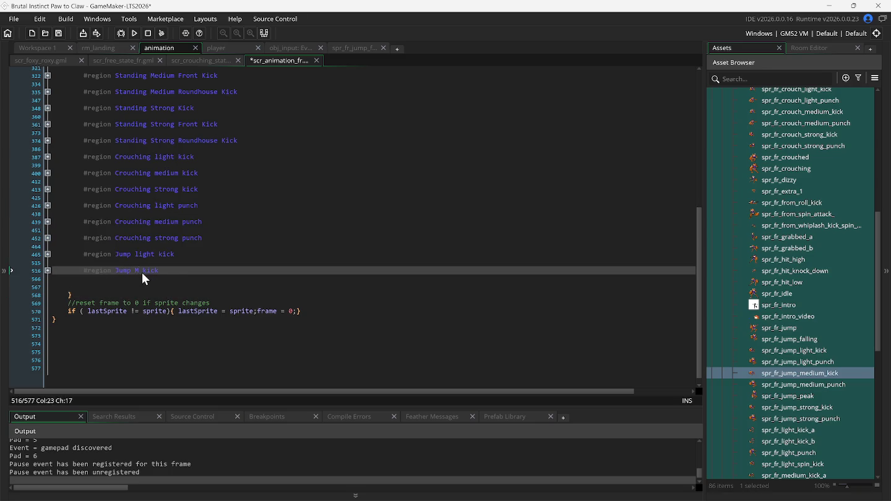
text(u)
click(47, 270)
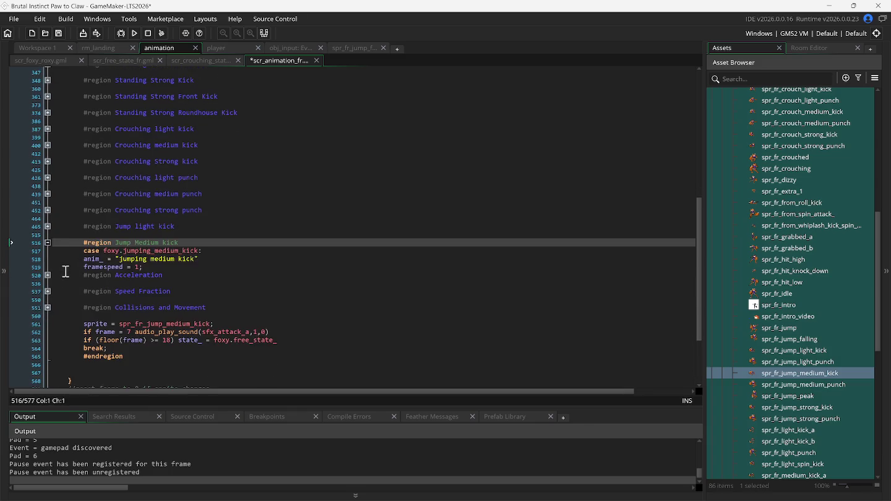
- Duplicate the Jump Medium kick code block with Ctrl+D and fold all regions
scroll(64, 275, down, 3)
drag(55, 207, 59, 327)
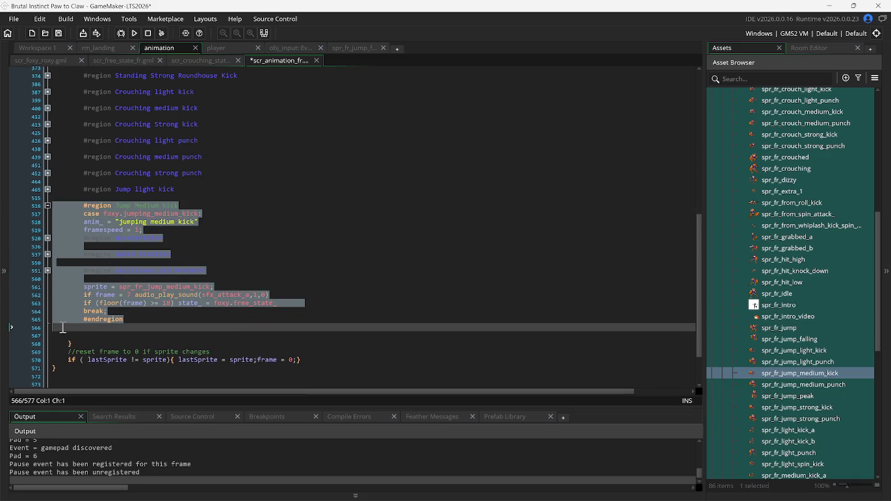
key(ctrl+d)
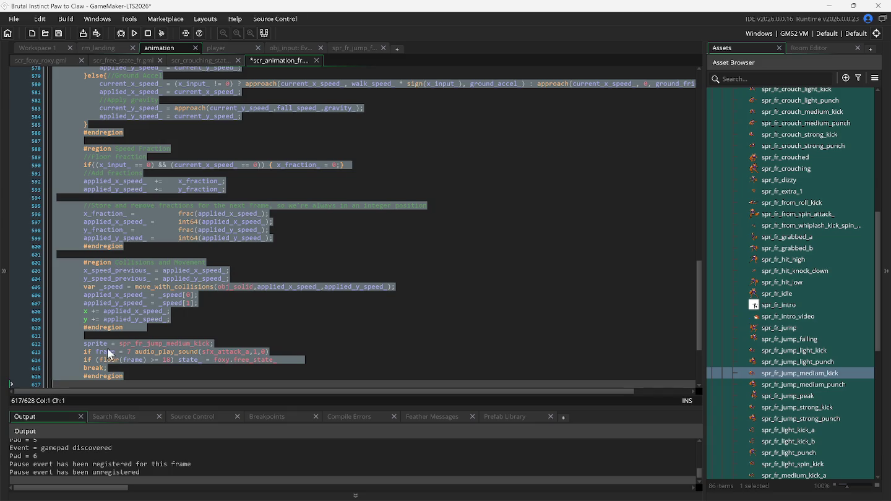
click(109, 295)
right_click(109, 296)
mouse_move(197, 194)
click(254, 194)
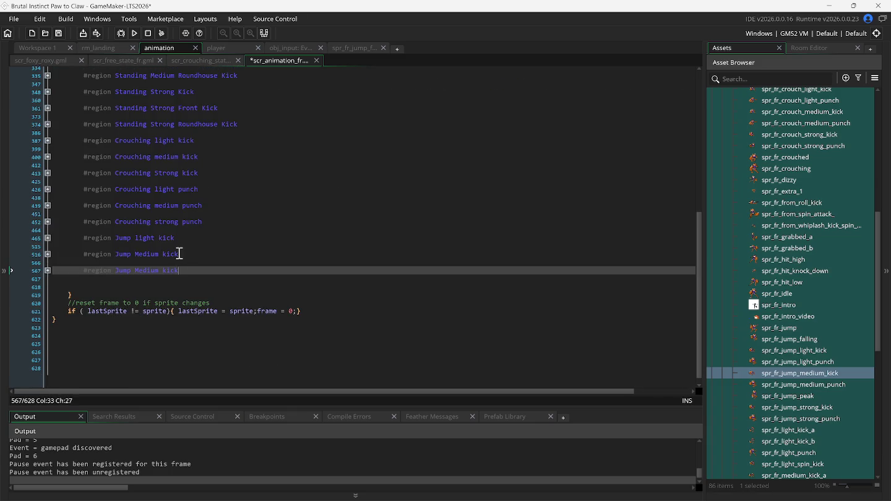
- Retitle the copy as Jump Strong kick and set its case to jumping_strong_kick
double_click(143, 270)
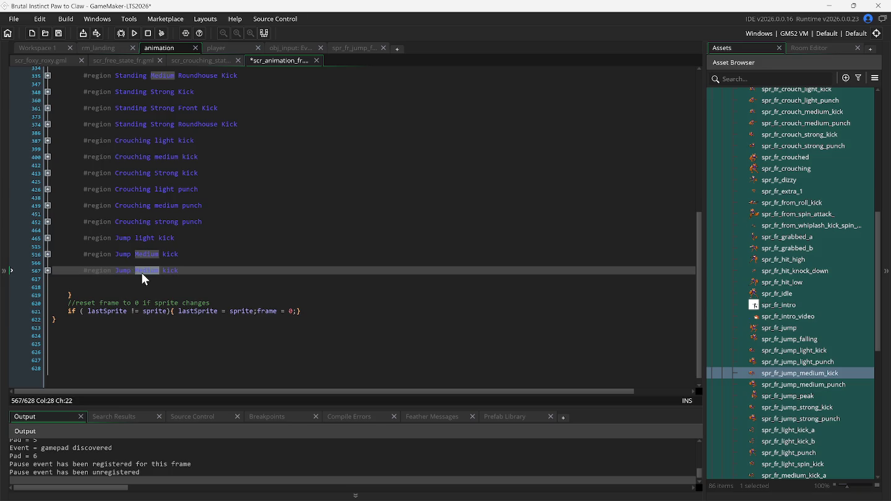
text(Strong)
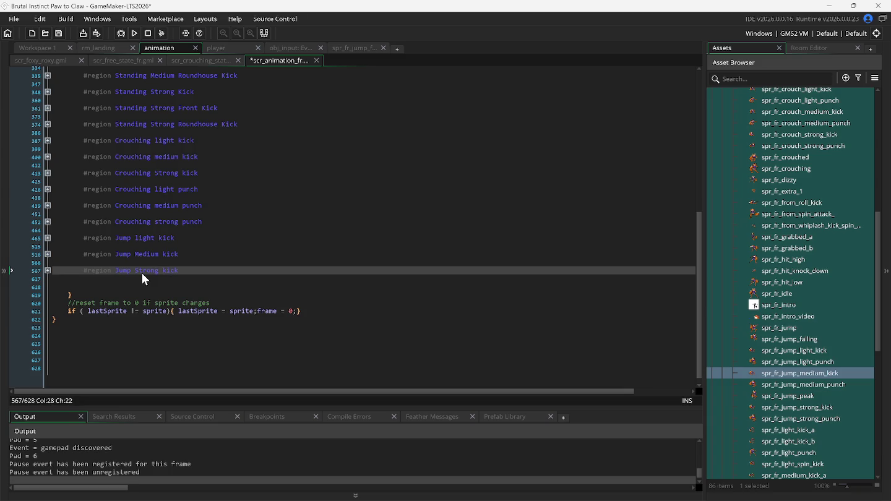
click(48, 271)
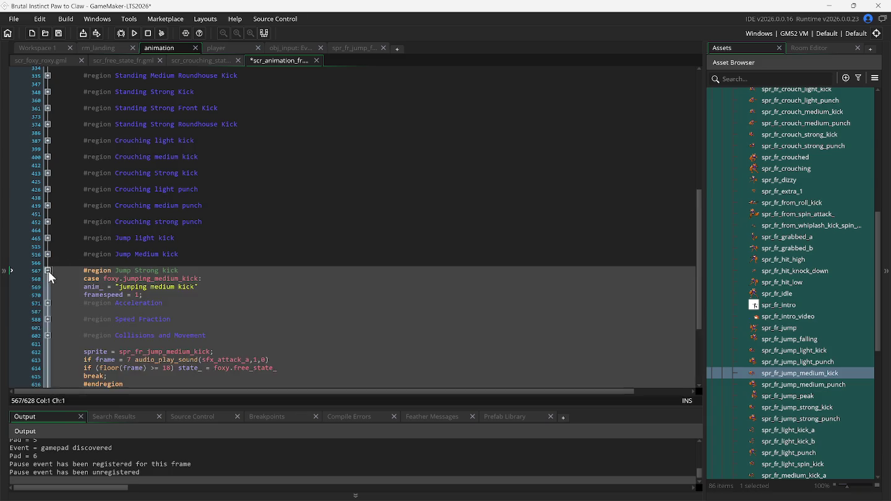
double_click(179, 282)
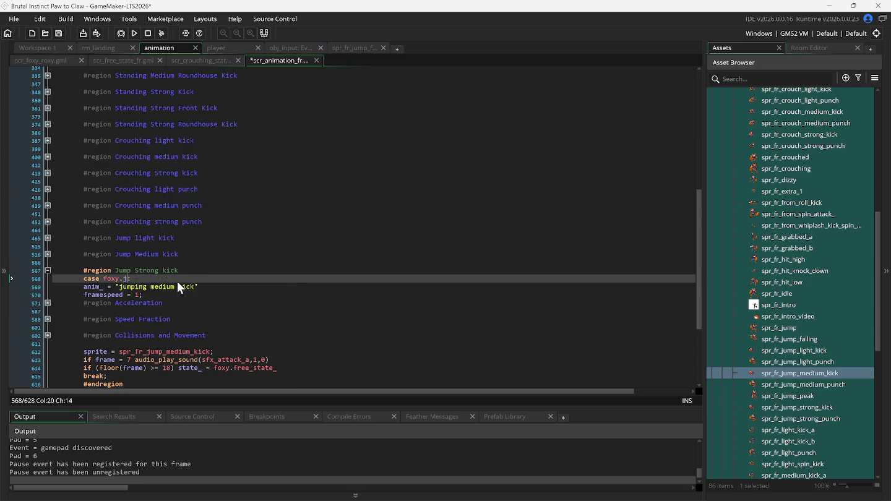
text(j)
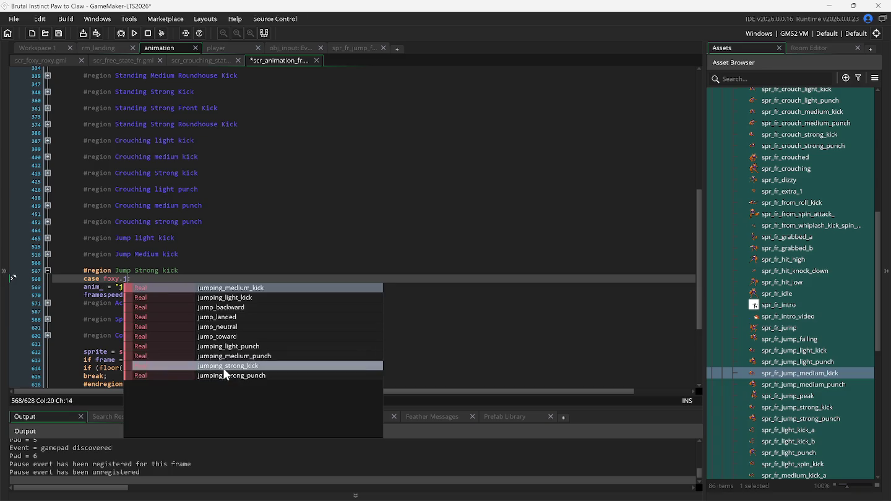
click(224, 366)
- Change the anim name to strong and the sprite to spr_fr_jump_strong_kick, then open it
double_click(161, 288)
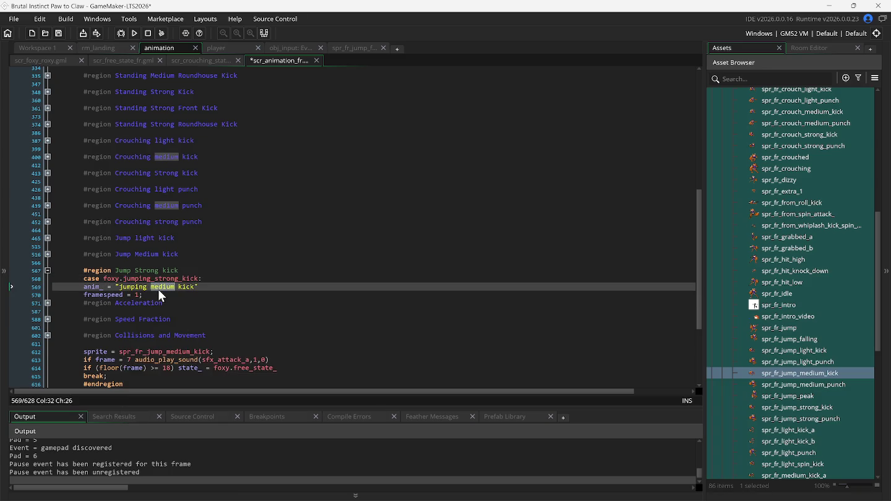
text(strong)
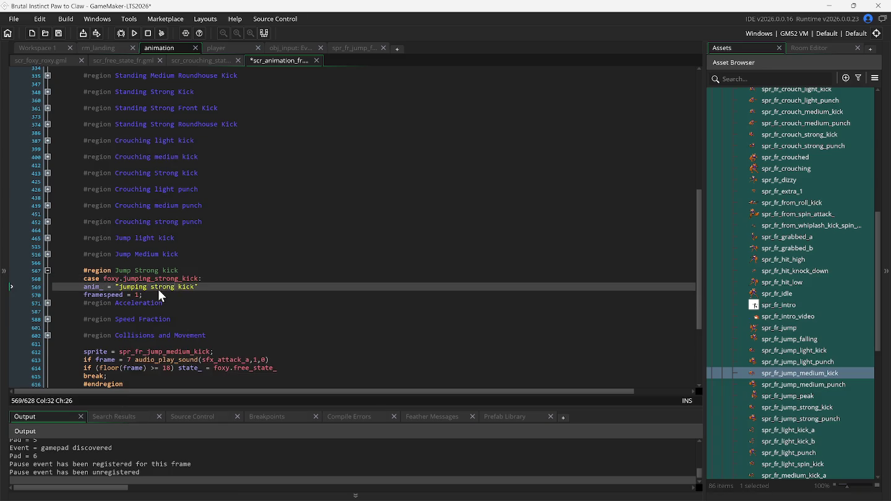
scroll(158, 290, down, 1)
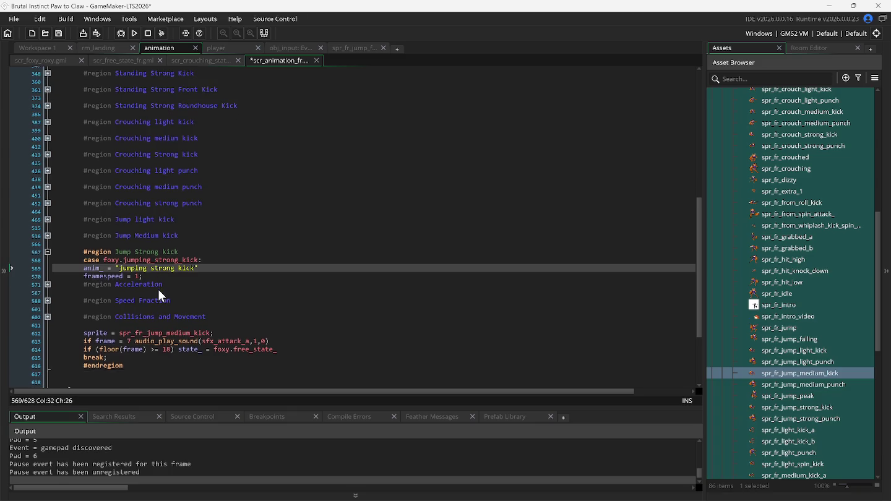
double_click(192, 325)
text(s)
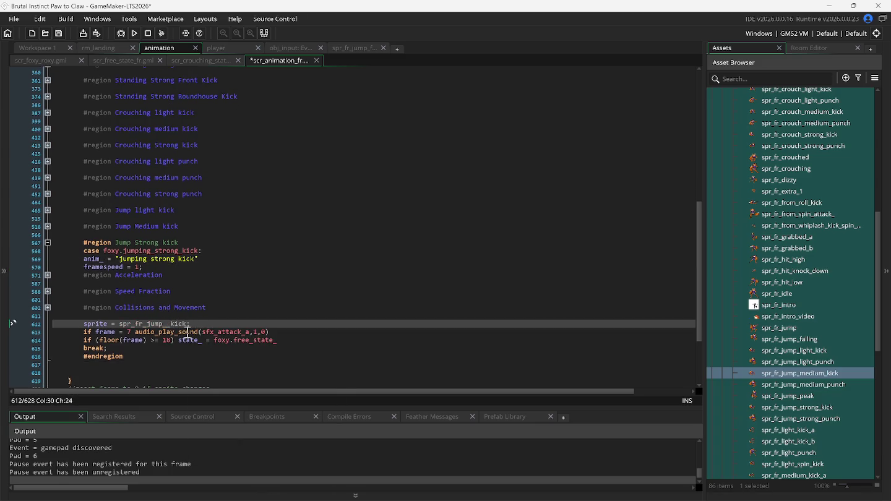
text(trong)
double_click(793, 409)
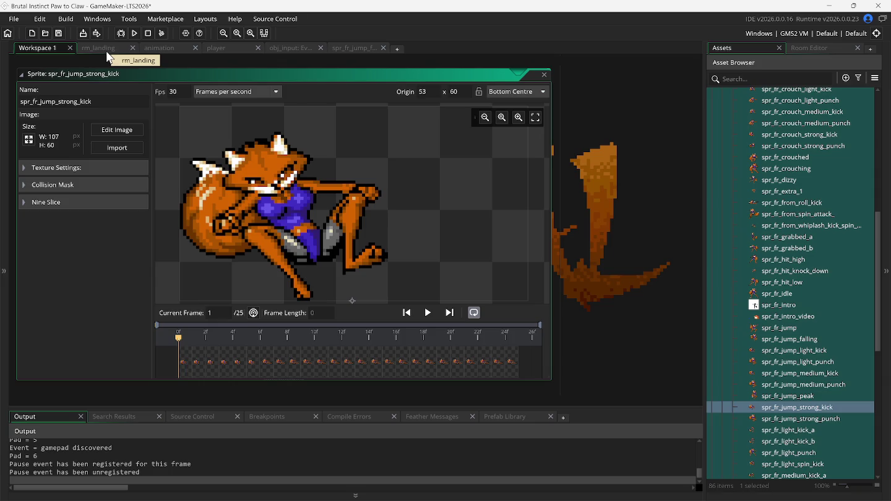
- Change the jumping_strong_kick end frame on line 614 from 18 to 20
click(157, 48)
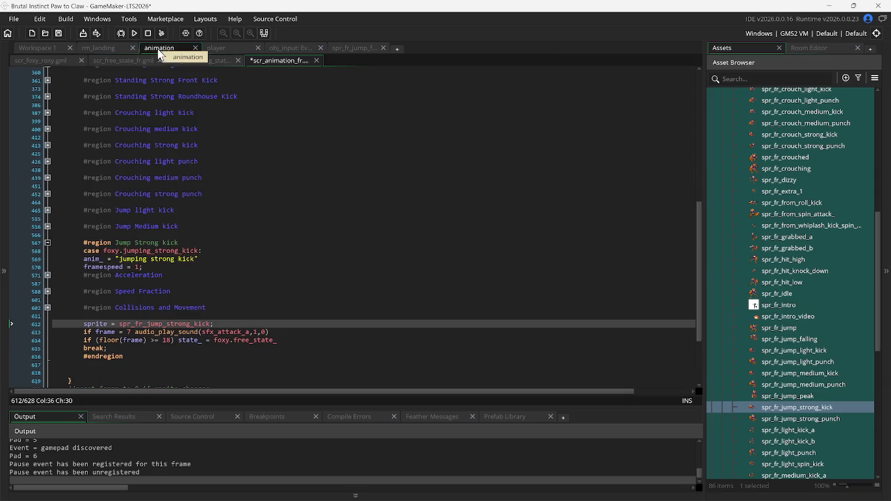
double_click(168, 341)
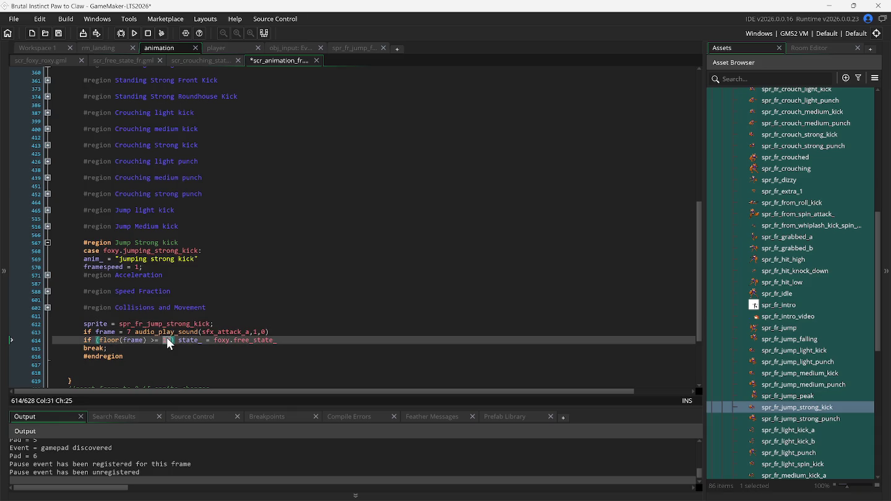
text(20)
- Save and run the game, then return to the spr_fr_jump_strong_kick sprite editor
click(135, 34)
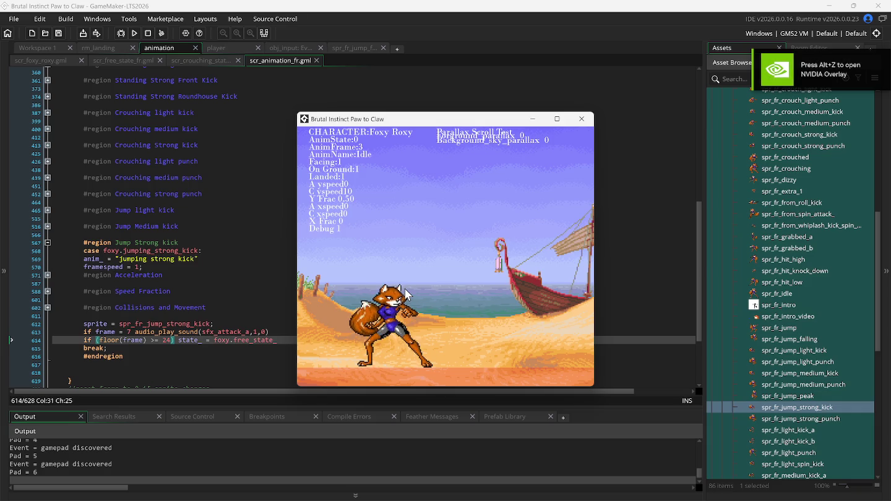
click(35, 48)
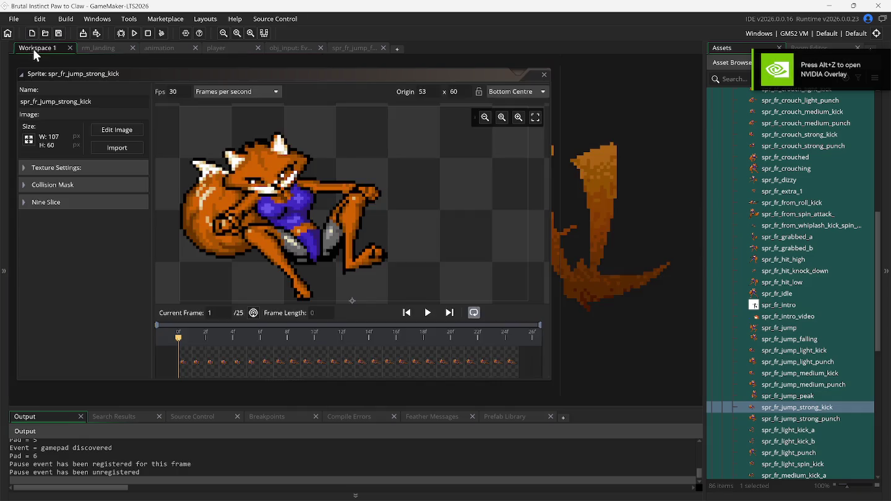
right_click(586, 241)
mouse_move(604, 256)
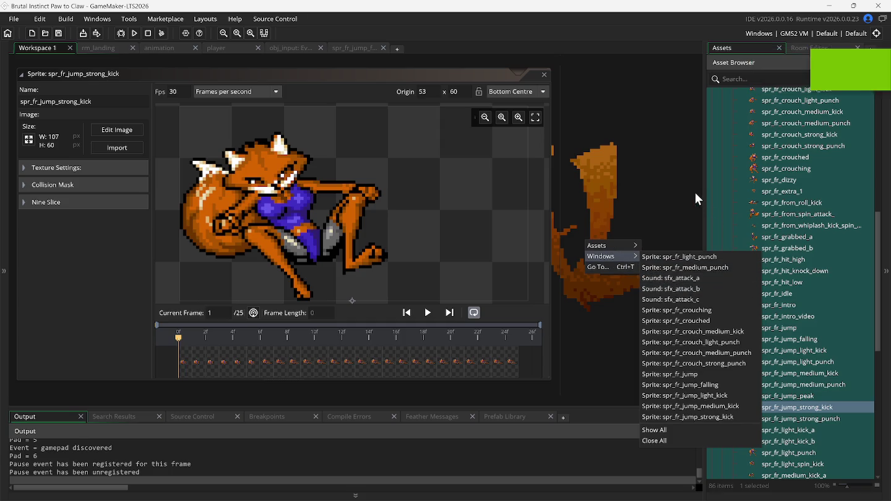
scroll(727, 201, up, 15)
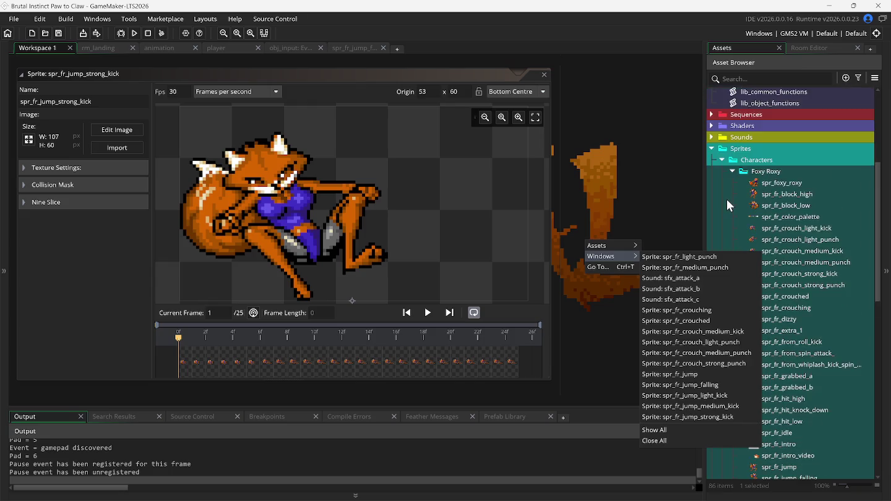
- Open obj_debug from Objects > Misc and bring up its Step event code
scroll(728, 203, up, 3)
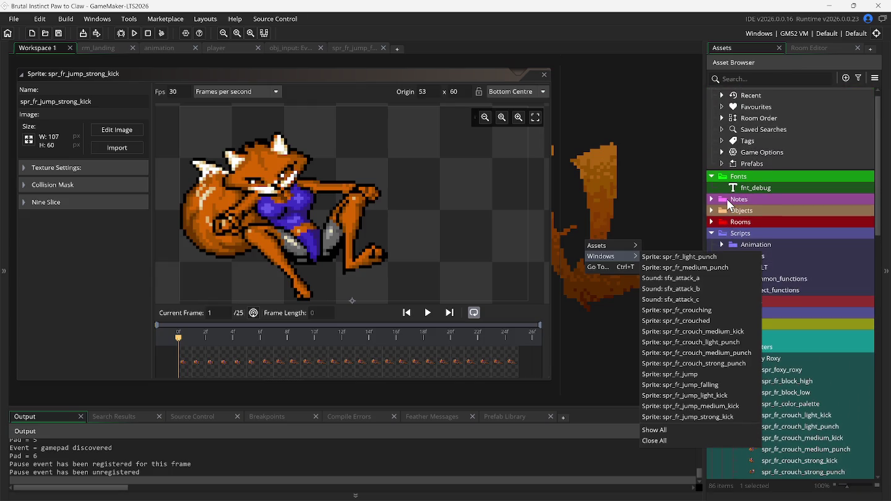
click(717, 173)
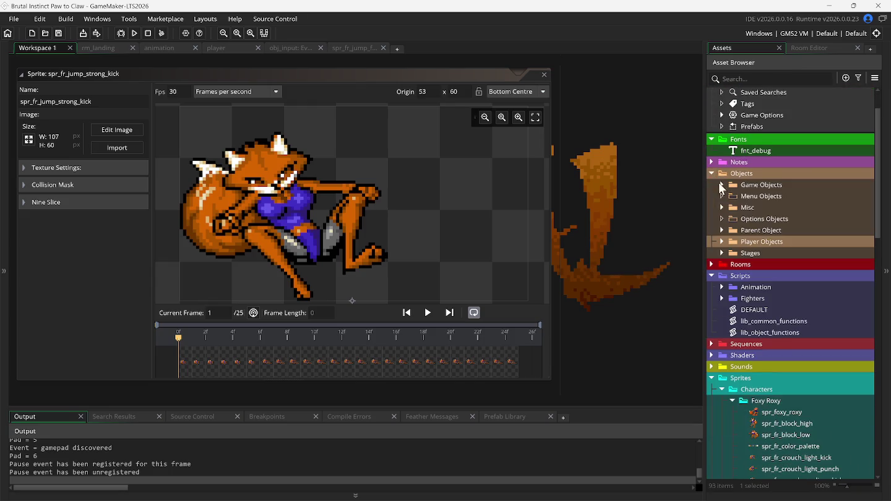
click(723, 184)
click(723, 184)
click(722, 184)
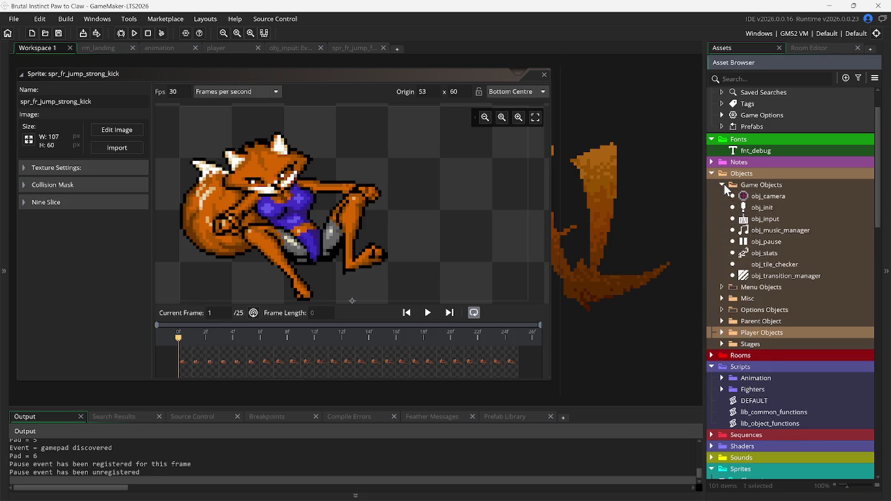
click(722, 184)
click(722, 207)
double_click(760, 232)
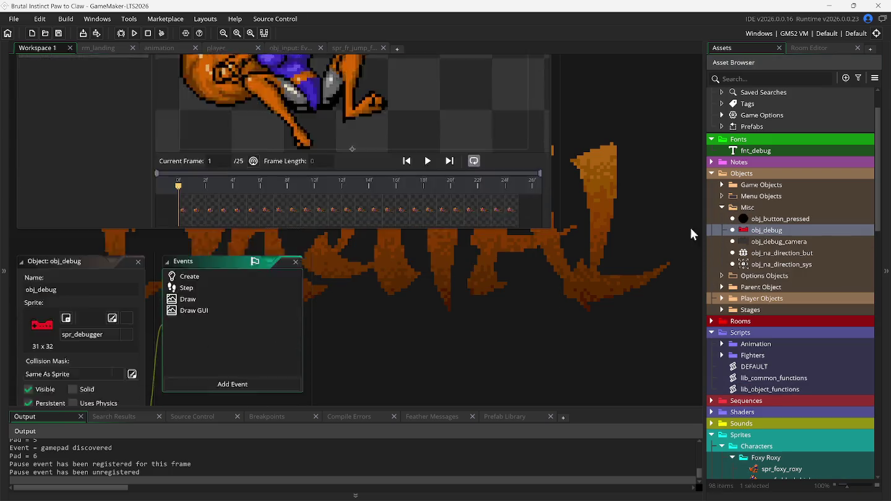
double_click(186, 142)
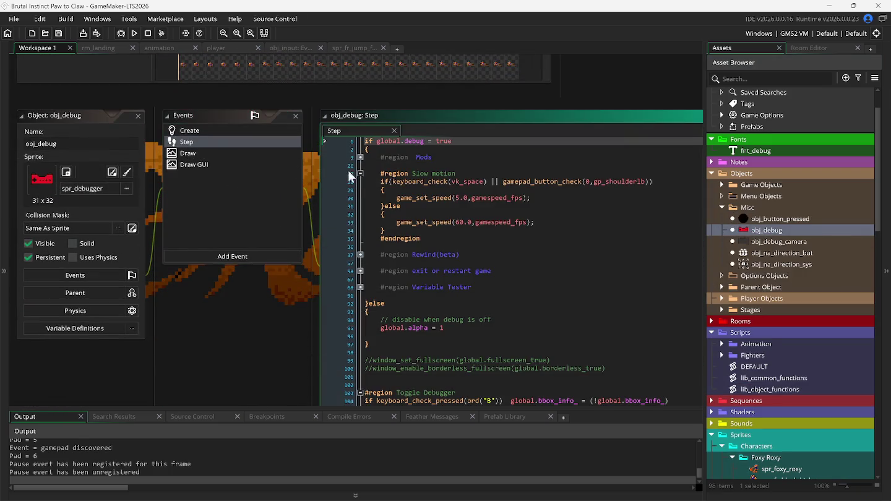
- Change the slow-motion game speed on line 30 from 5.0 to 3.0 and run
click(457, 198)
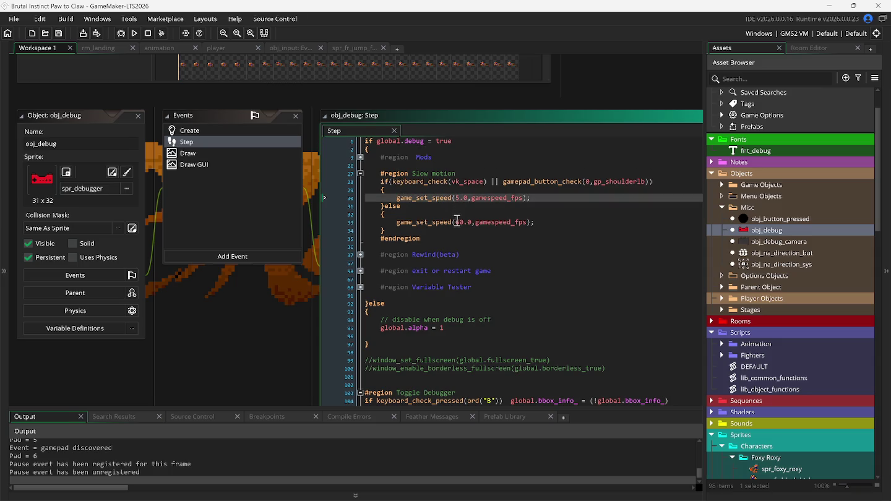
key(Delete)
text(3)
key(F5)
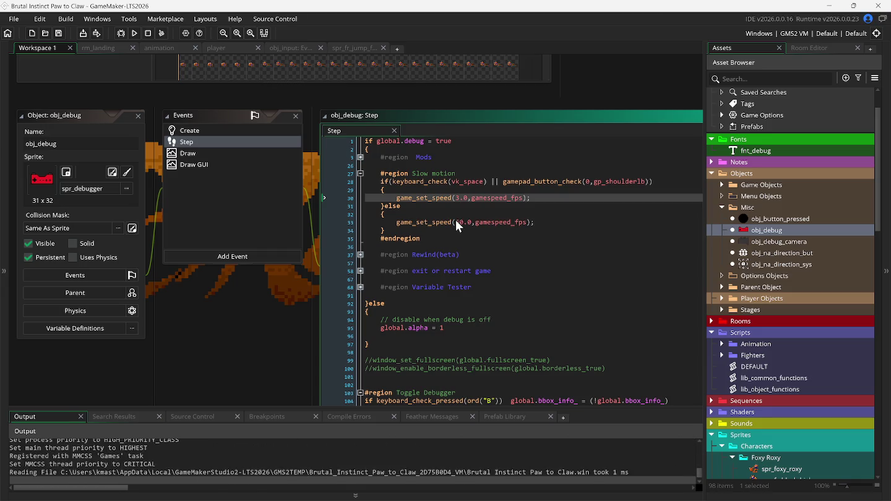
key(Up)
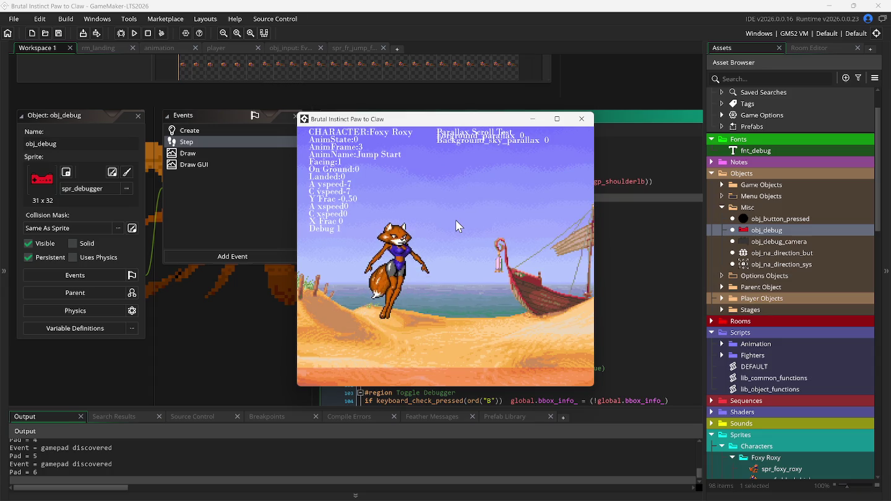
key(k)
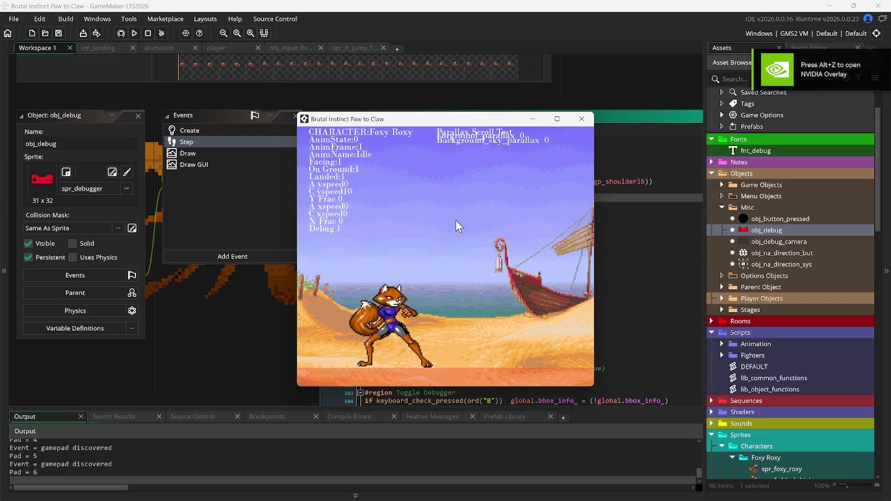
key(space)
key(k)
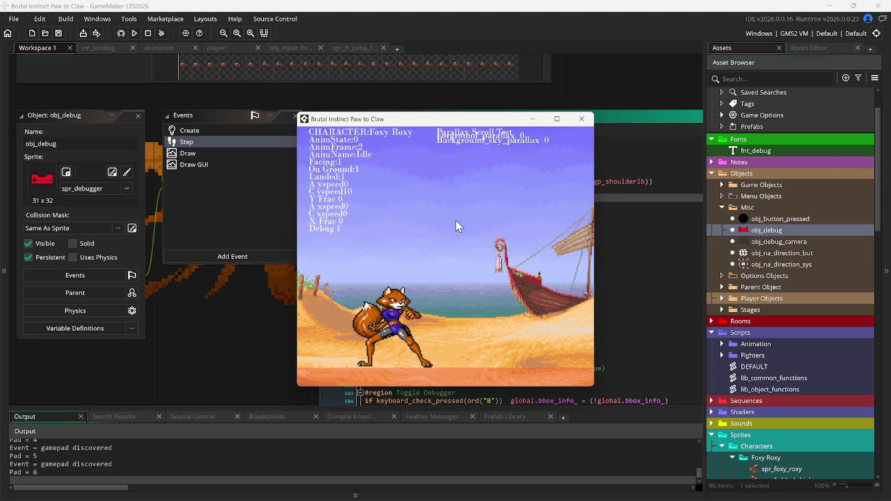
key(k)
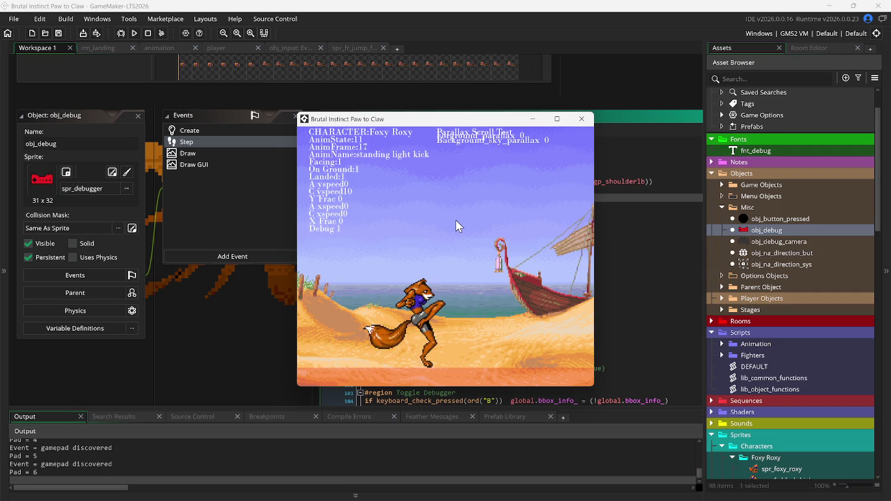
key(k)
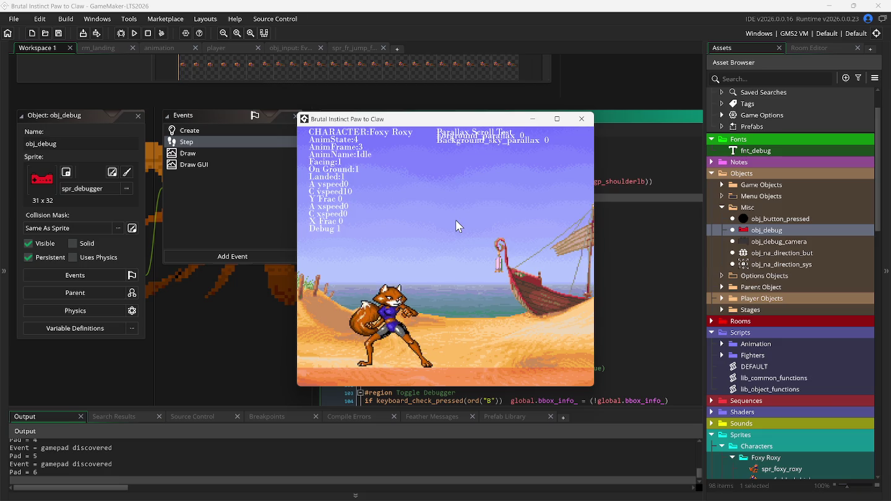
key(k)
key(w)
key(w)
key(k)
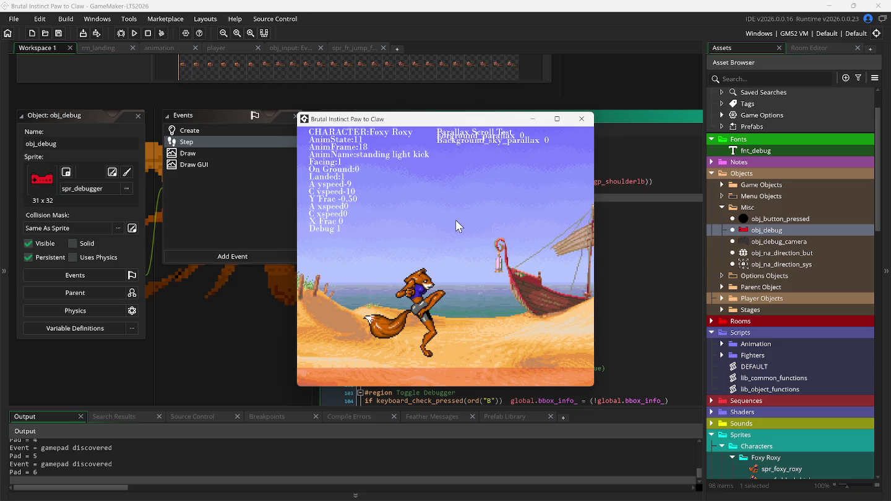
key(w)
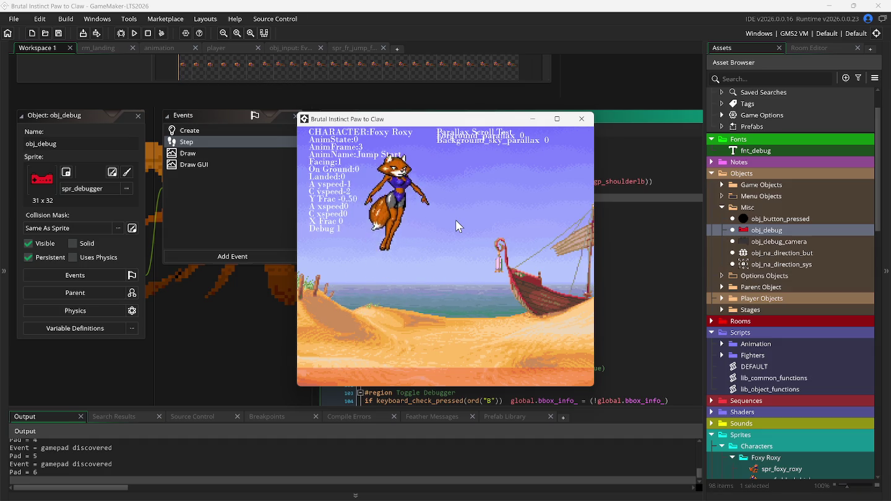
key(j)
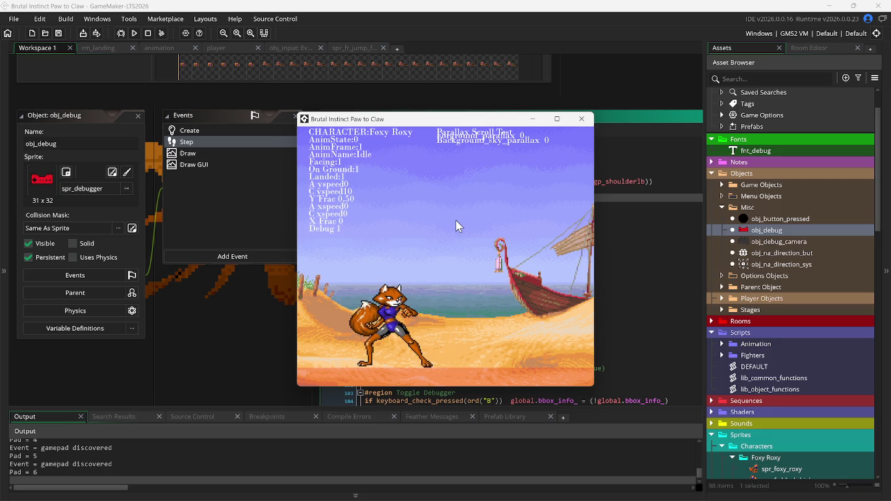
key(j)
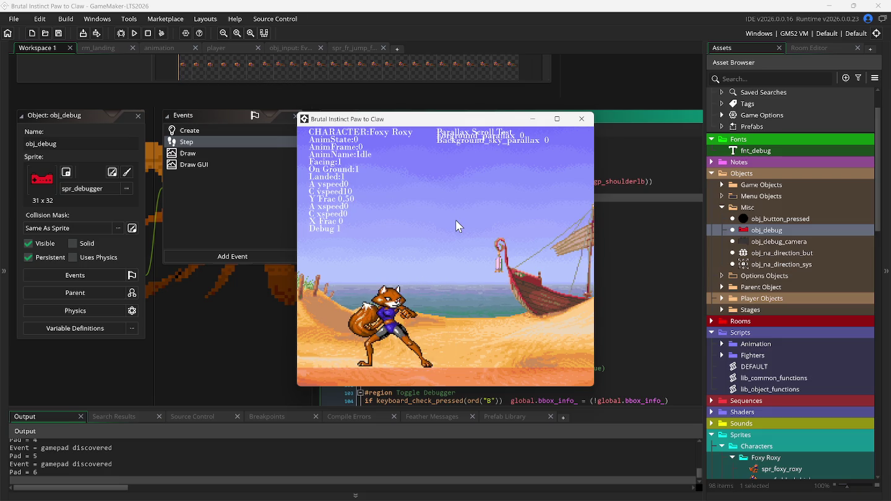
key(w)
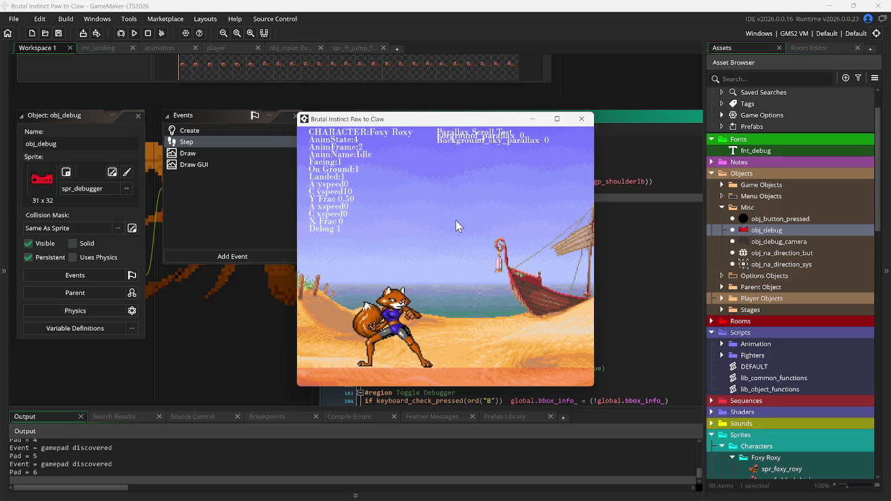
key(j)
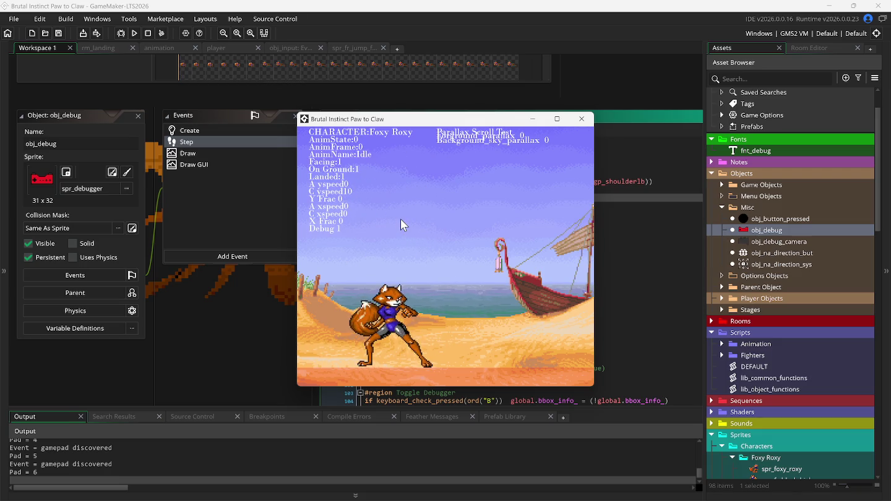
click(155, 47)
- Add 'on_ground_ = false' to the Jump Neutral state and copy that line
scroll(197, 167, up, 10)
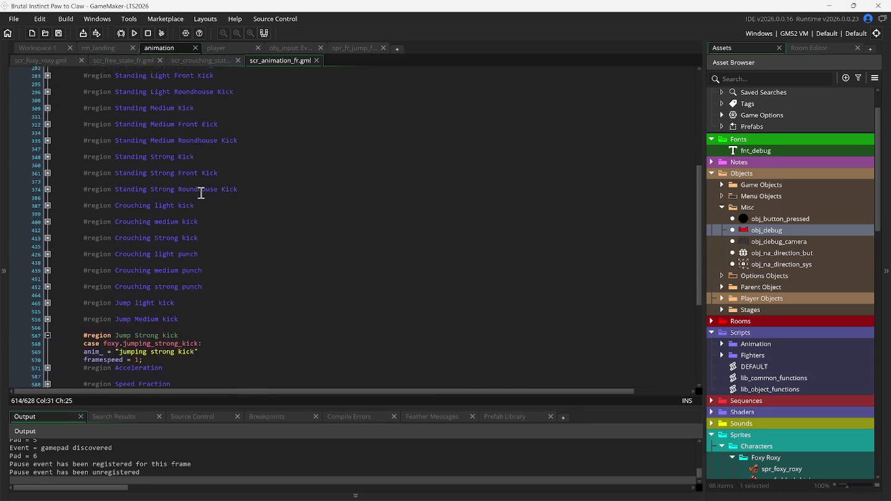
scroll(190, 195, up, 1)
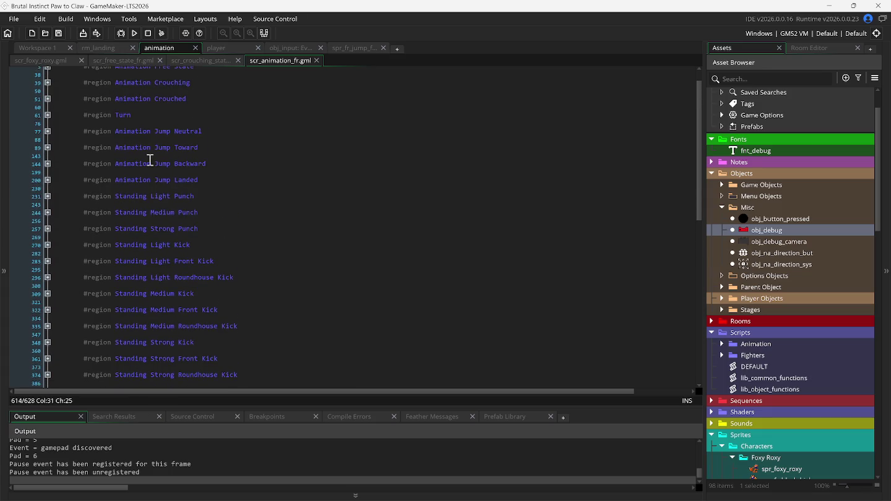
click(47, 133)
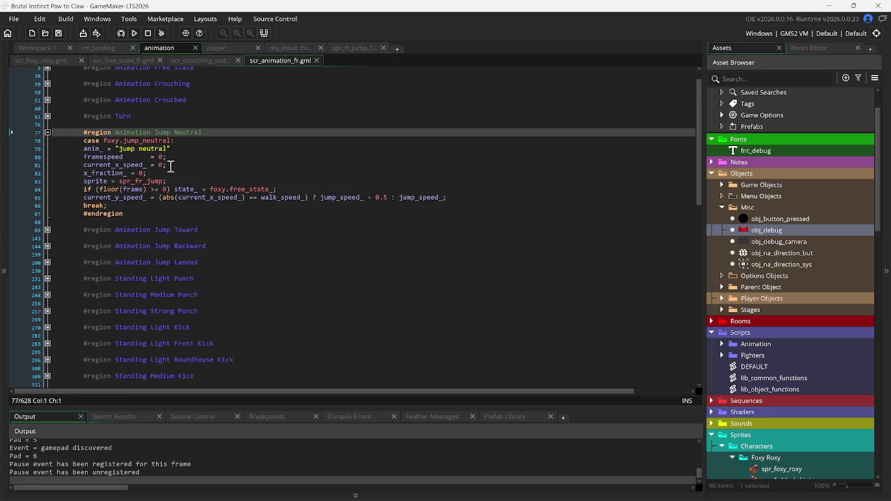
click(177, 151)
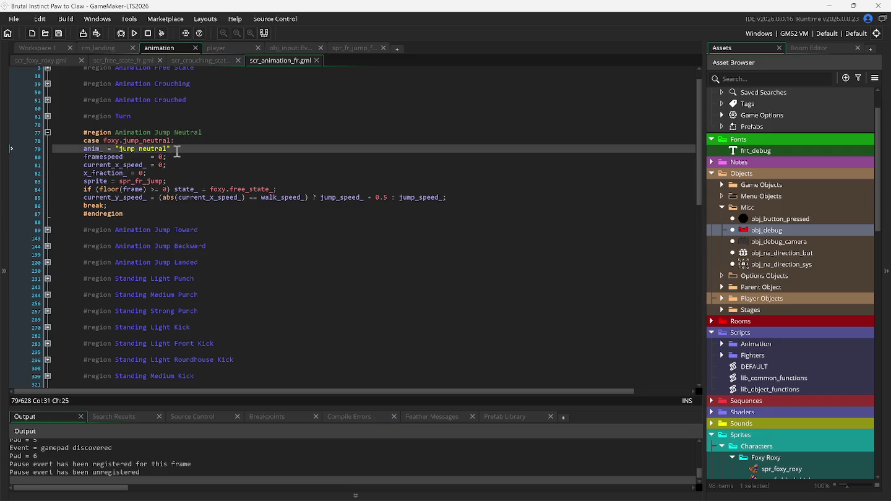
key(Return)
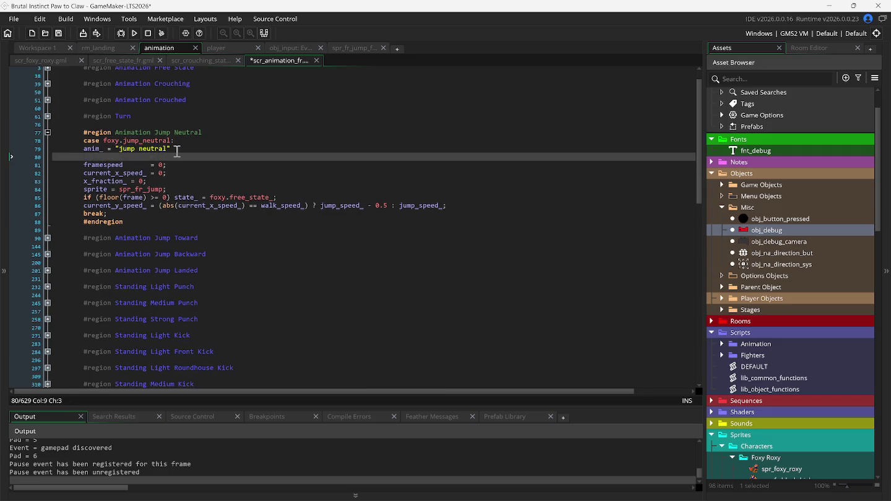
text(la)
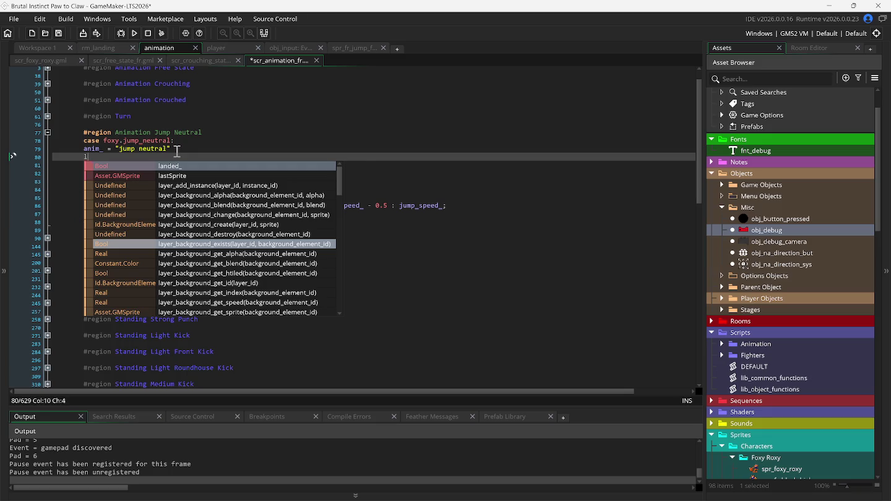
key(BackSpace)
text(o)
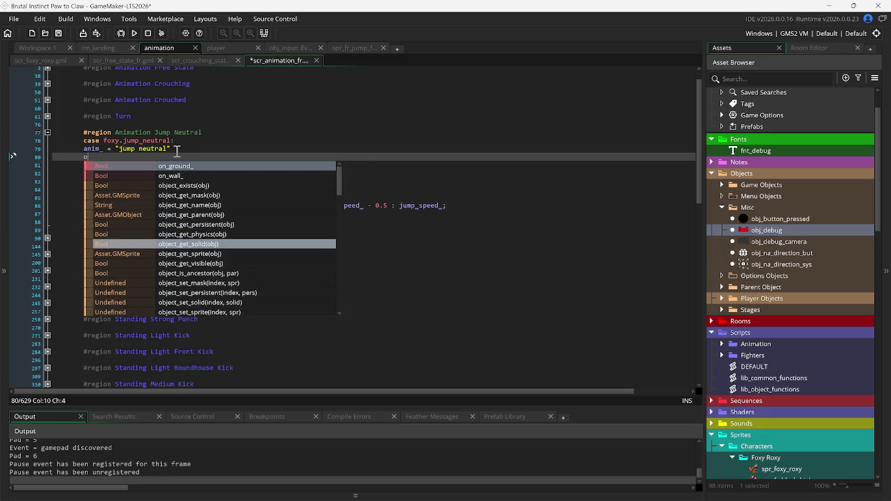
key(Return)
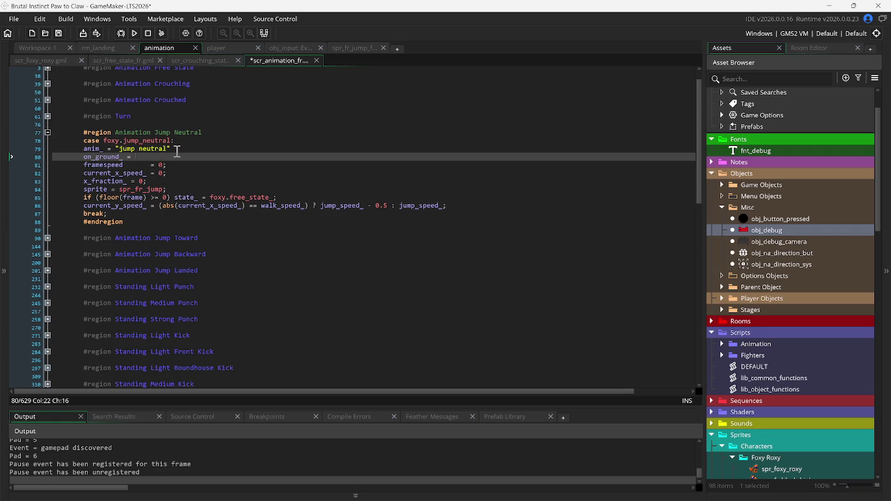
text(fals)
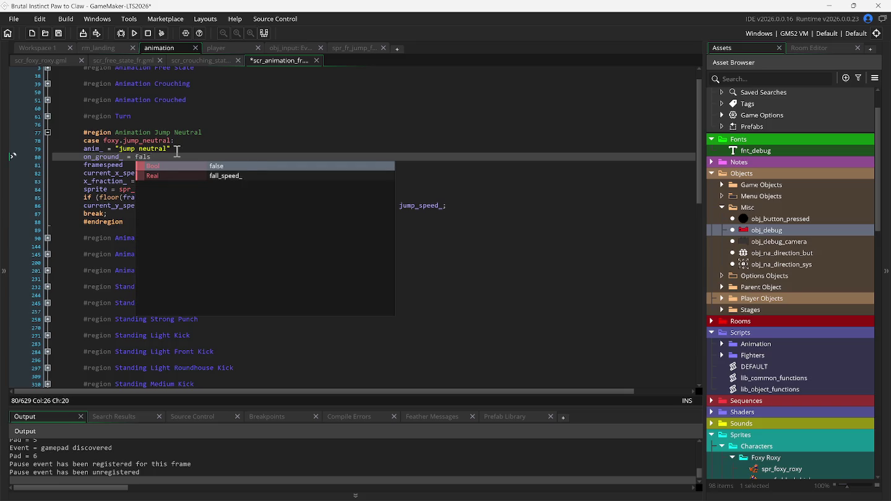
text(e)
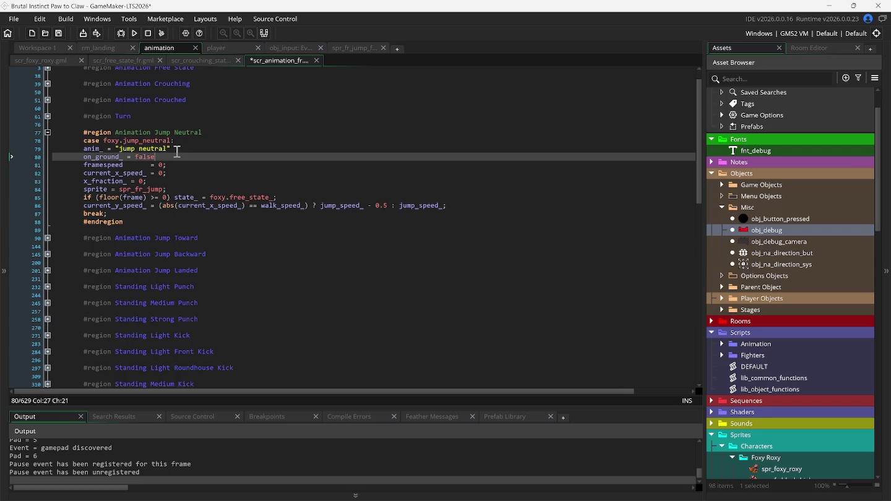
click(49, 156)
right_click(62, 156)
click(86, 176)
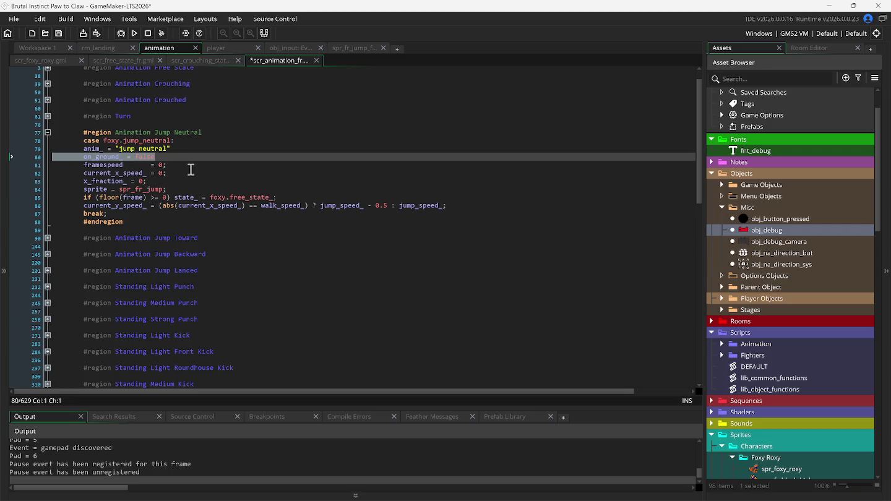
- Paste 'on_ground_ = false' into the Jump Toward state and fix its indentation
click(48, 133)
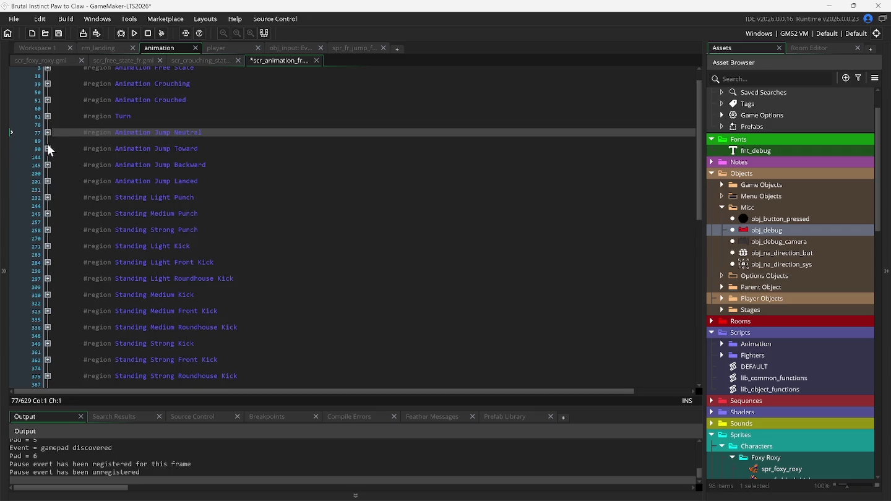
click(47, 148)
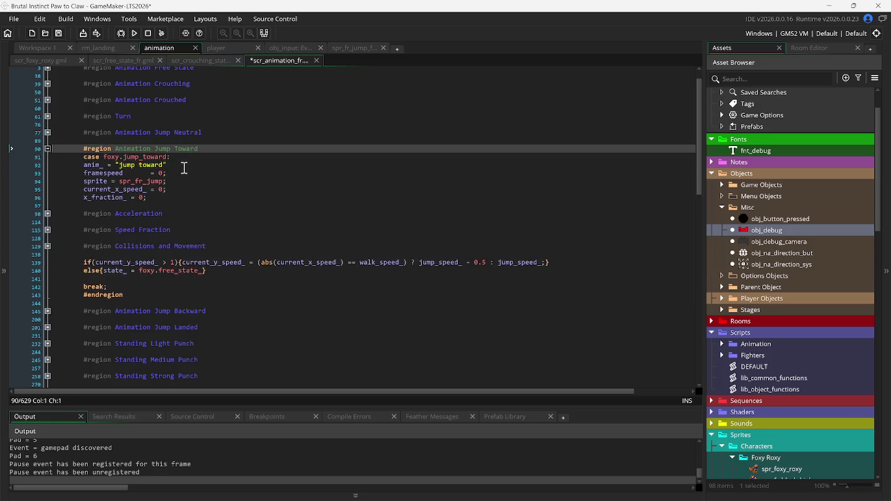
click(183, 168)
key(Return)
text(on_ground_ = false)
click(84, 173)
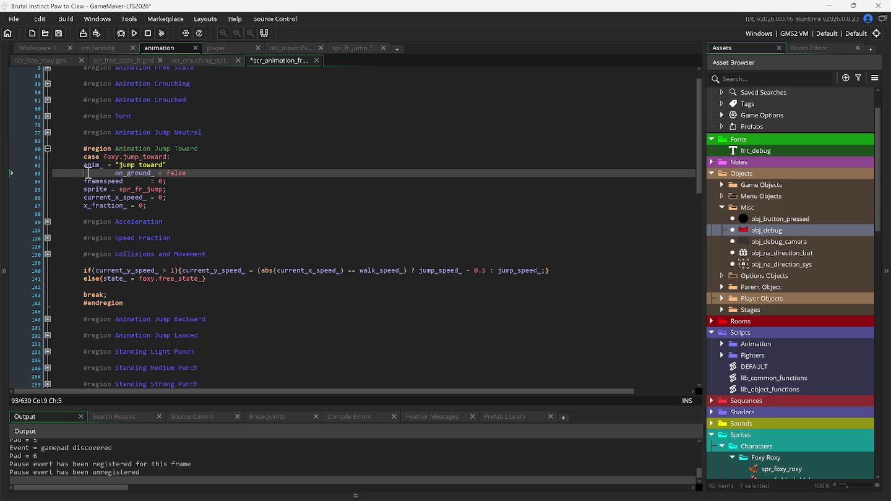
key(Delete)
key(Delete)
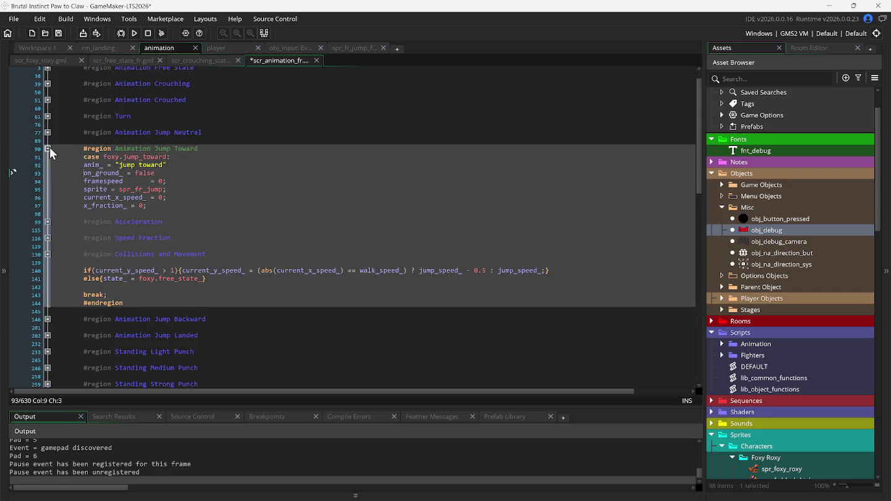
click(49, 150)
- Paste 'on_ground_ = false' into the Jump Backward state, then save and run
click(48, 165)
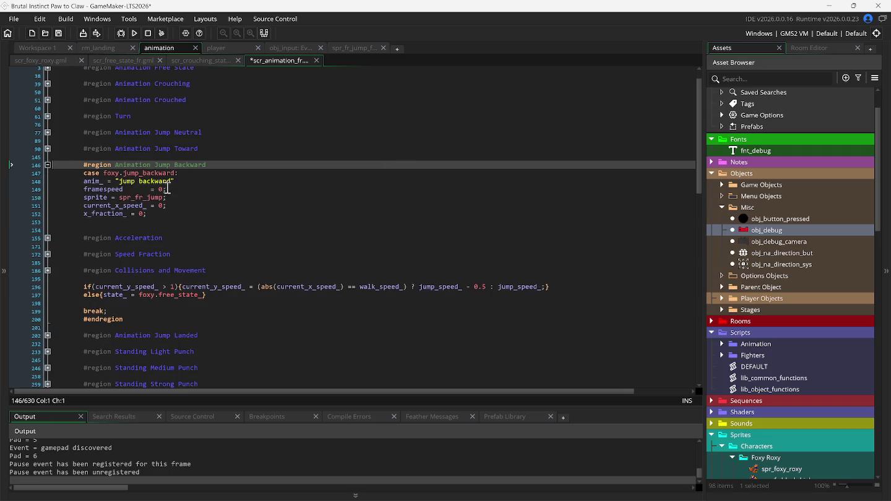
click(185, 182)
key(Return)
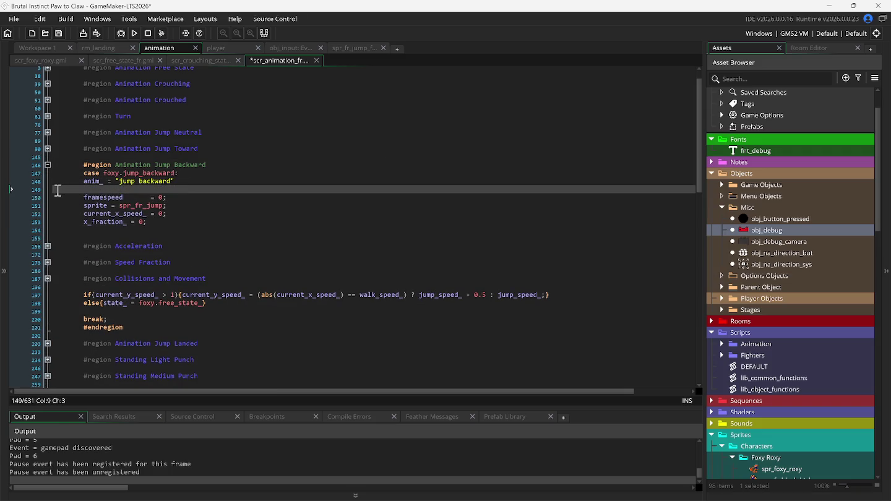
text(on_ground_ = false)
key(F5)
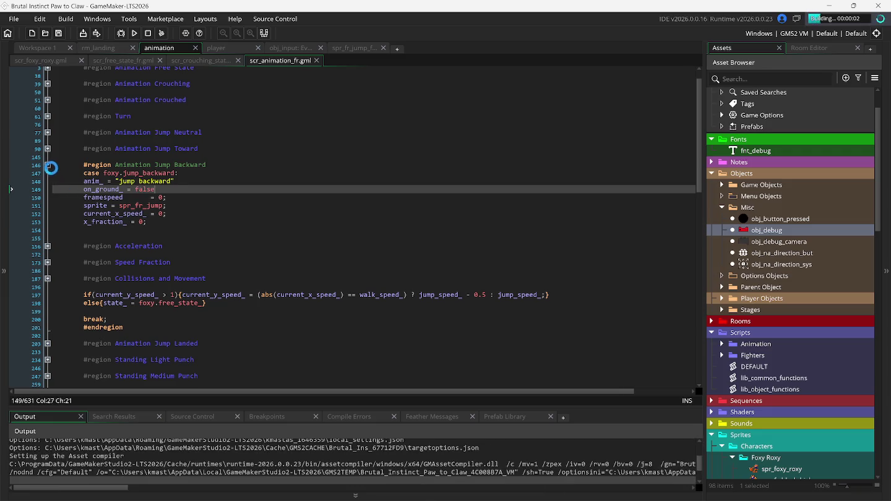
click(48, 165)
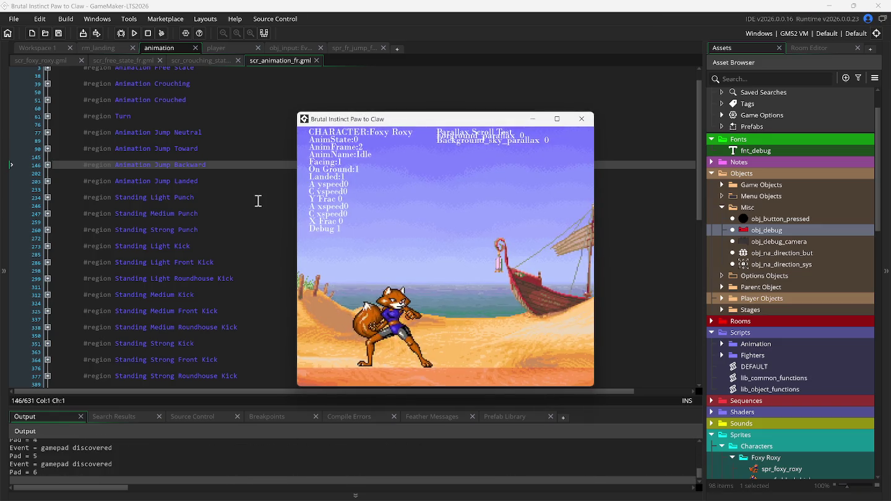
key(Up)
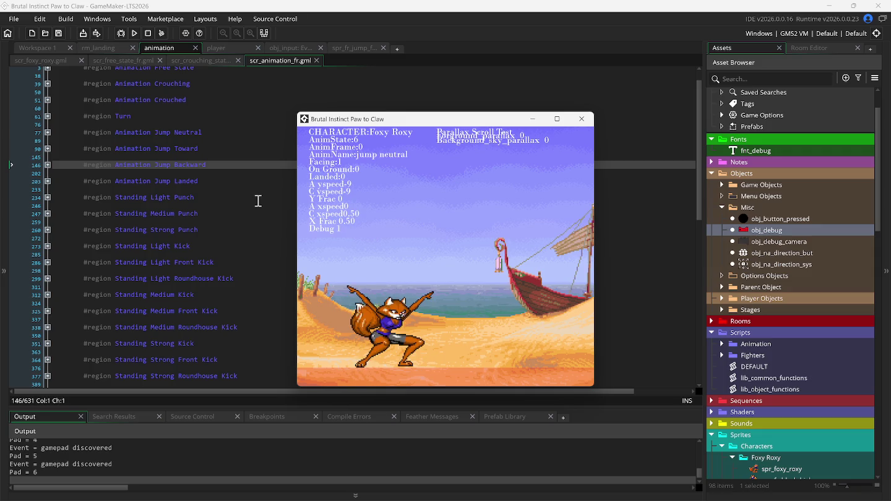
key(Left)
key(Up)
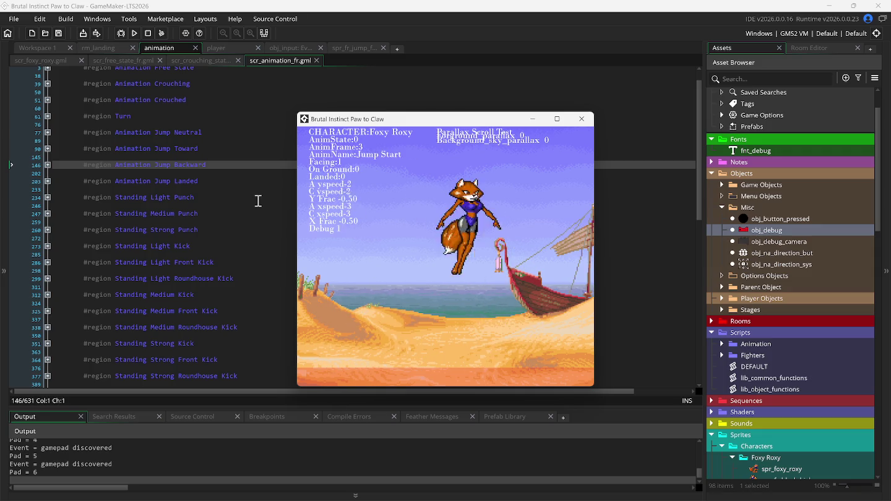
key(a)
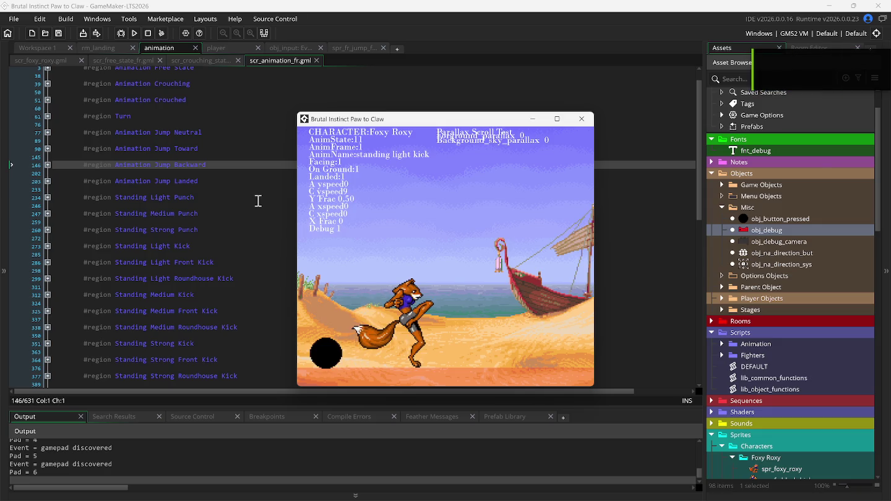
key(Up)
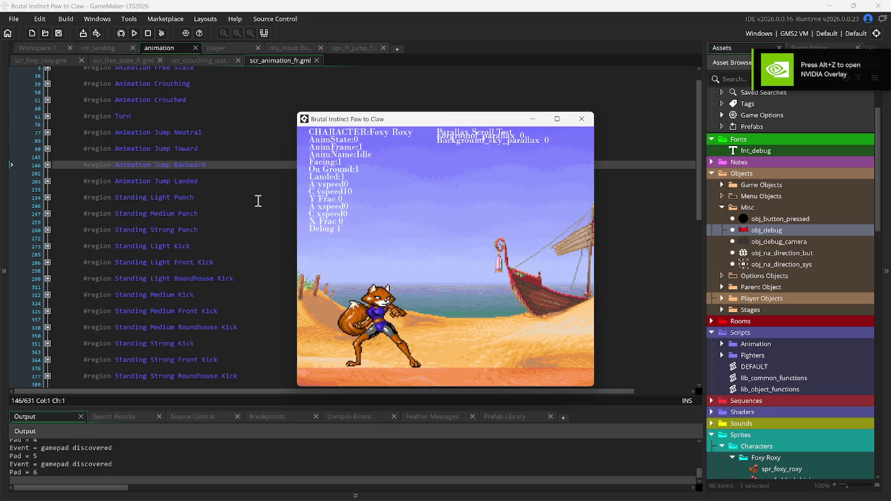
key(Up)
key(a)
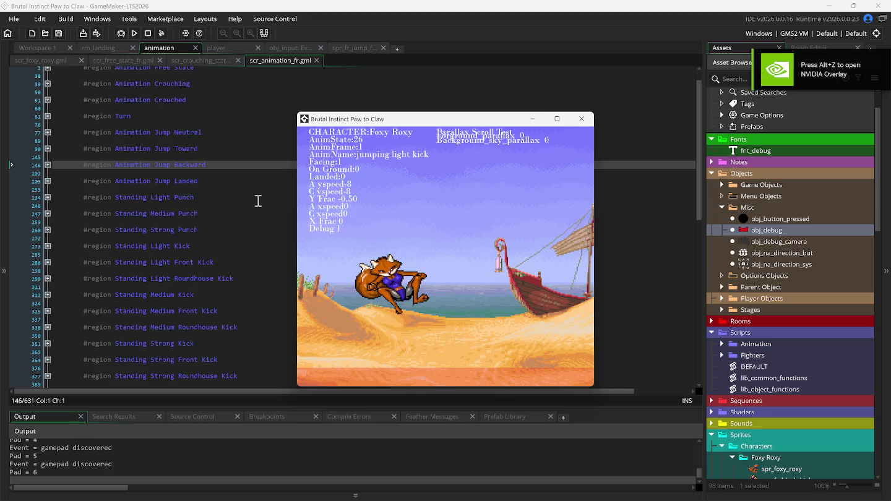
key(z)
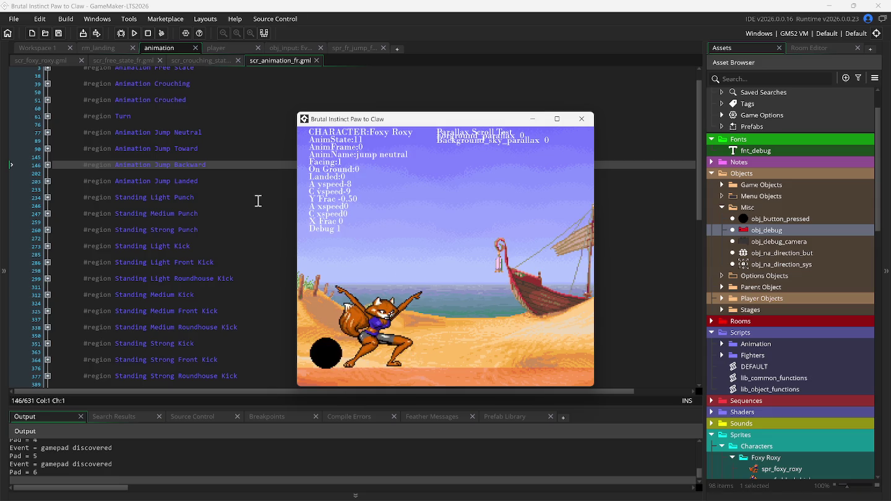
key(Up)
key(Up)
key(z)
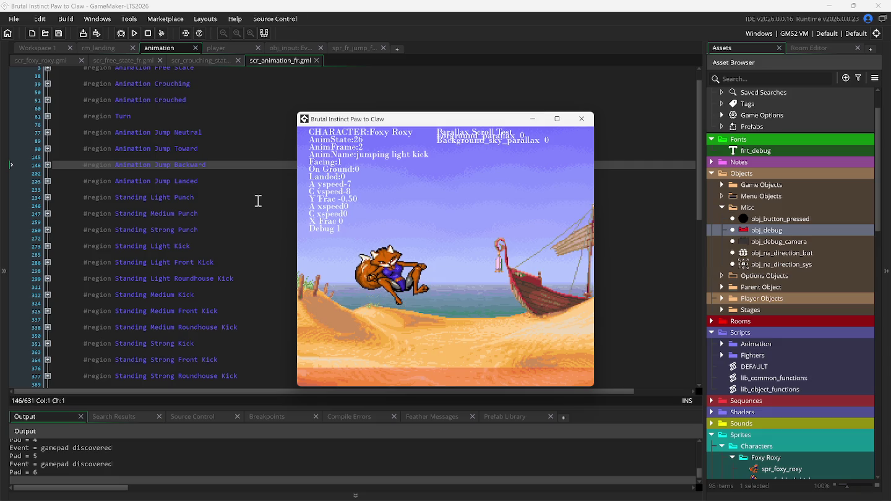
key(Up)
key(z)
key(Up)
key(z)
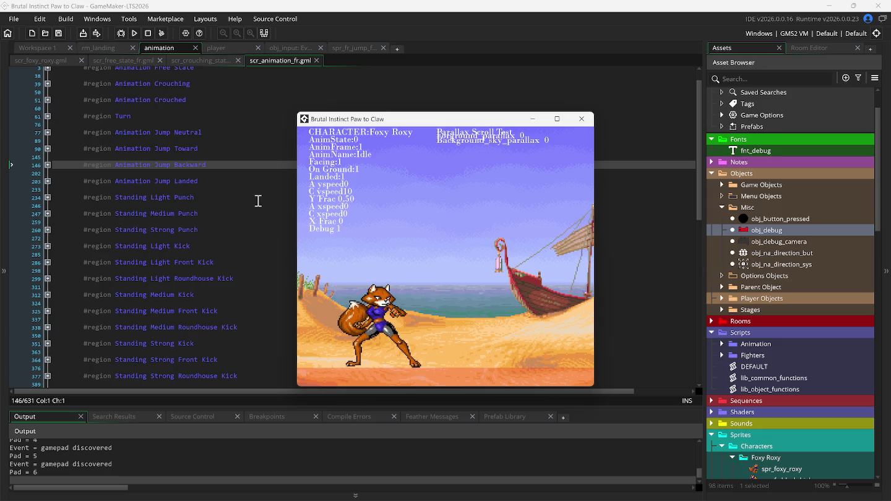
key(Up)
key(z)
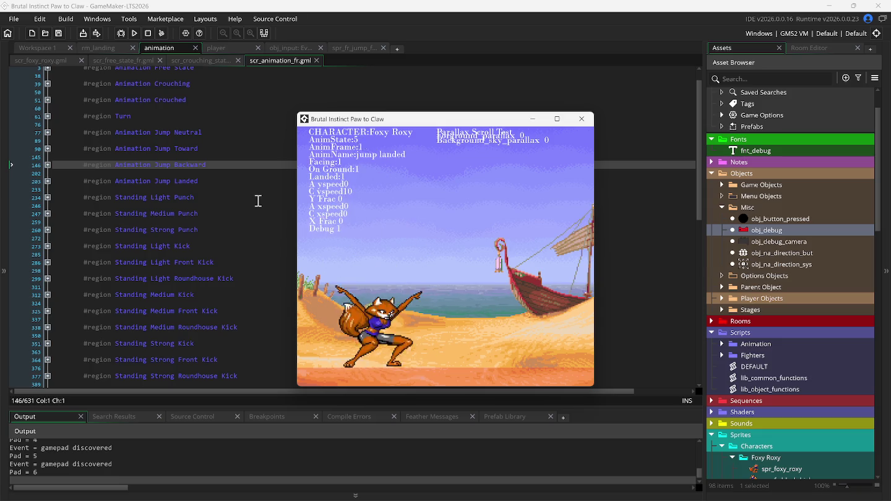
key(Up)
key(z)
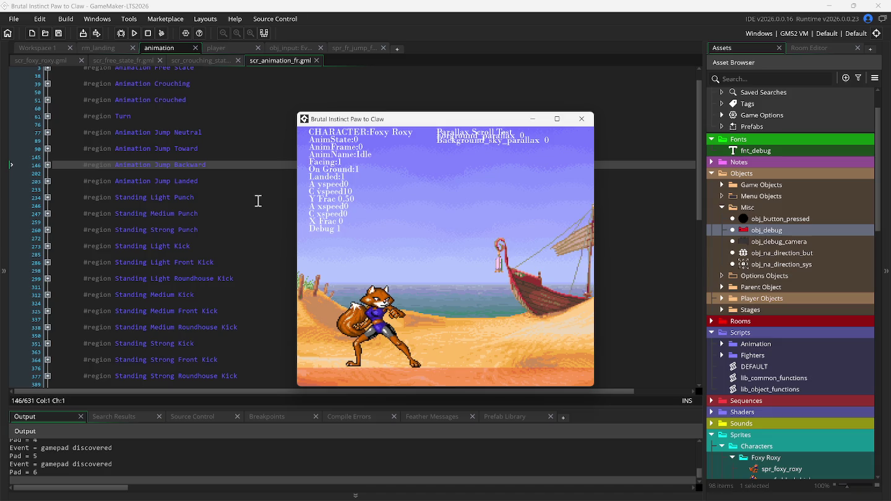
key(Up)
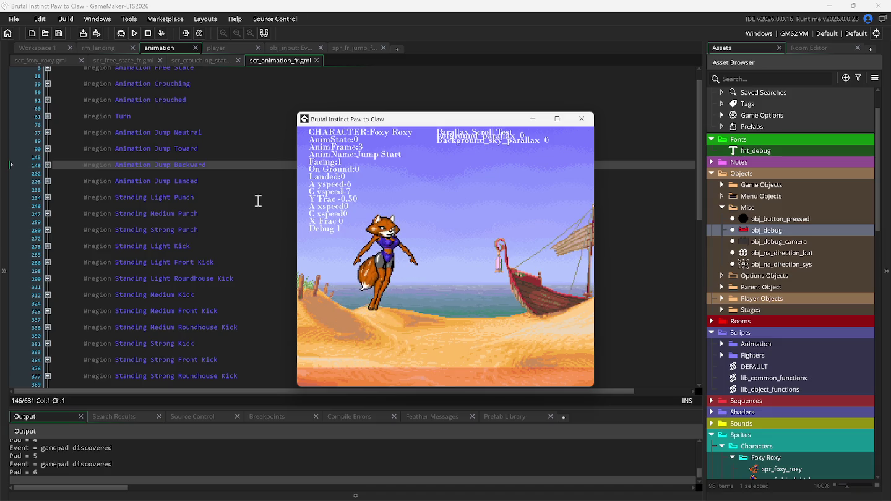
key(z)
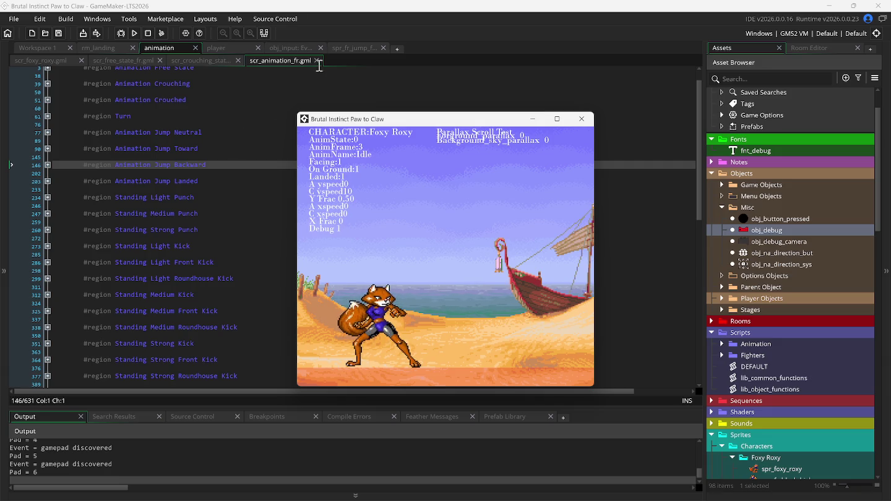
- Bring up the spr_fr_jump_light_kick sprite editor and set its origin X to 24
click(49, 46)
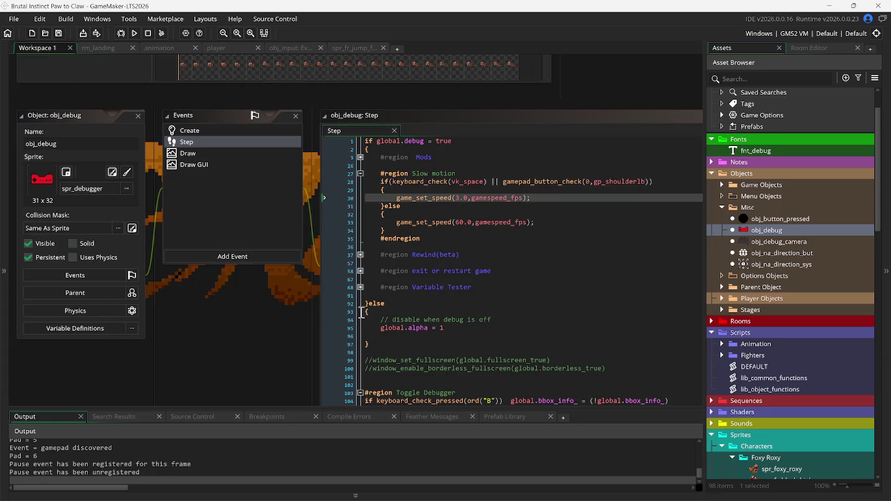
right_click(248, 314)
mouse_move(266, 331)
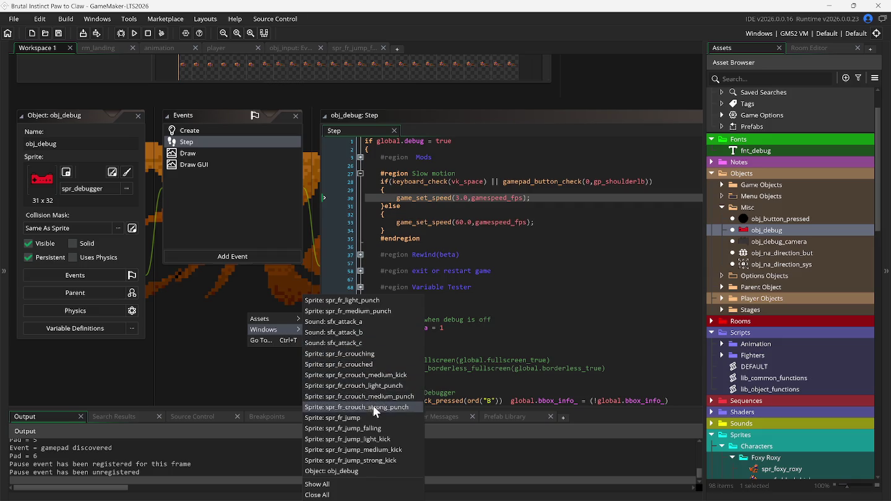
click(378, 437)
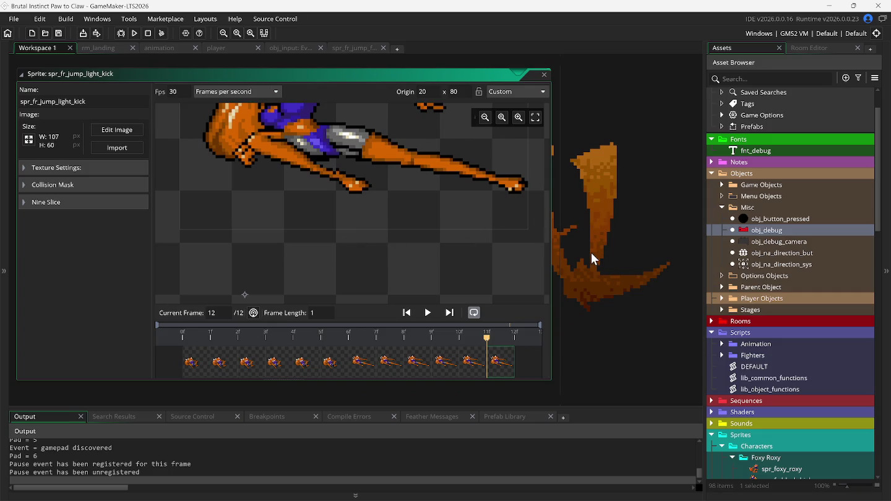
scroll(590, 254, up, 1)
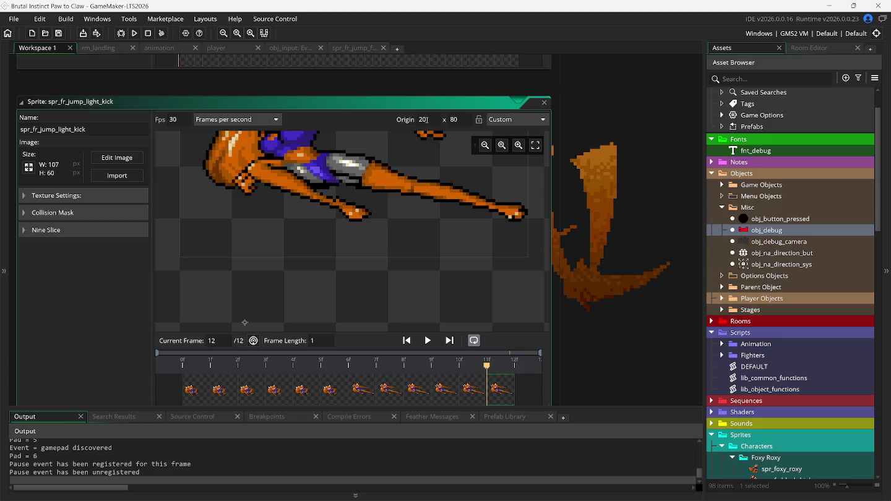
- Run the game repeatedly to test Foxy Roxy's mid-air kick with the new origin
key(F5)
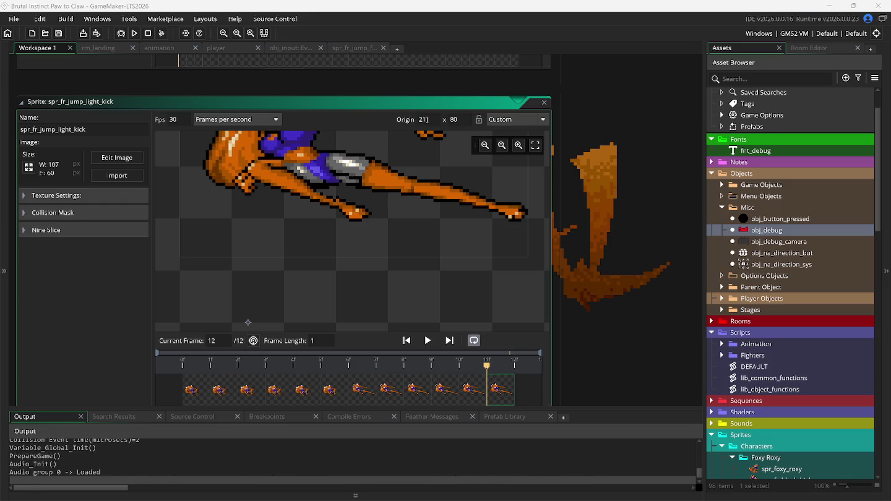
key(Up)
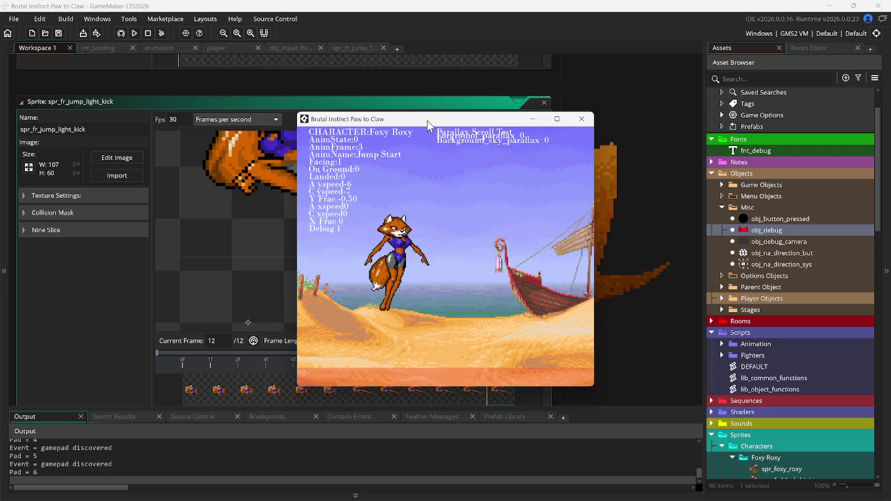
key(z)
key(Escape)
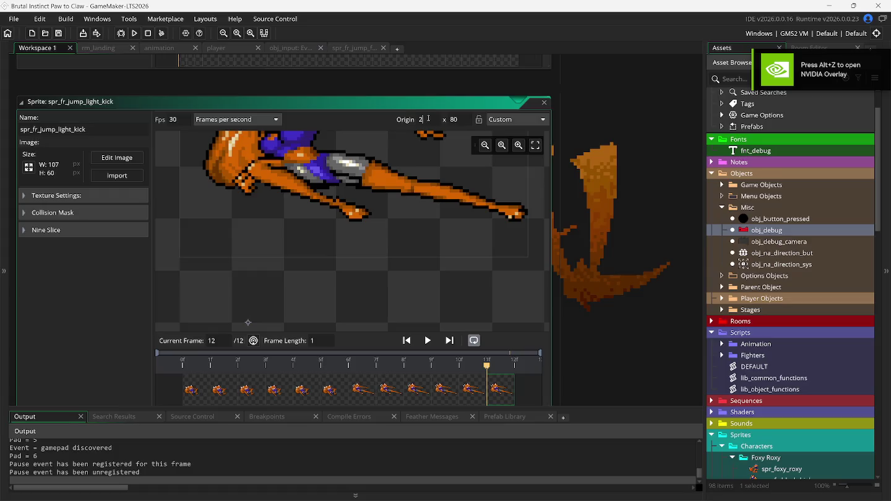
key(F5)
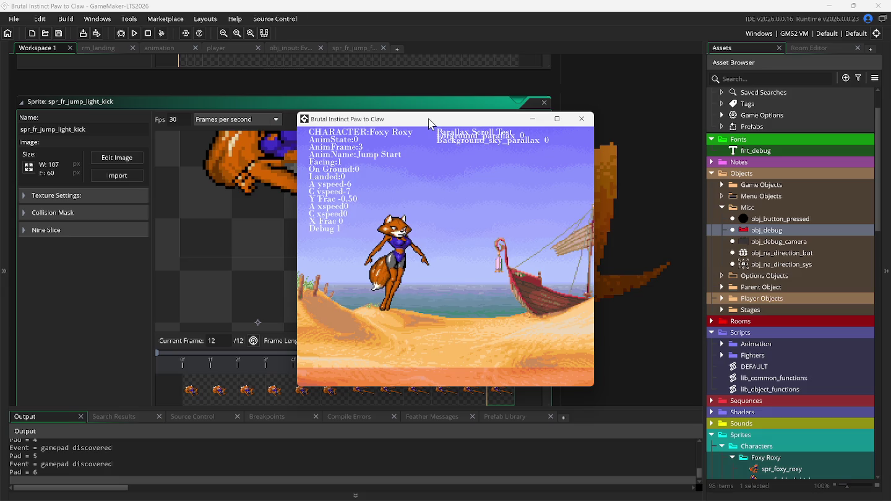
key(k)
key(k)
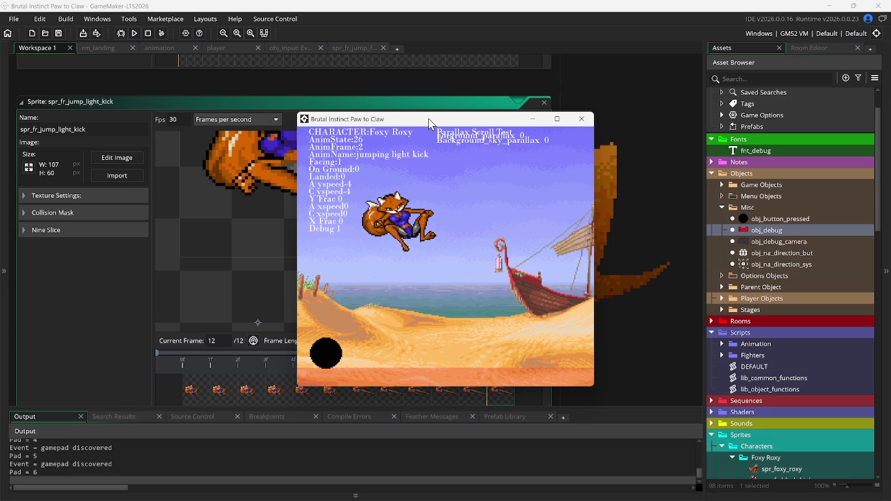
key(Escape)
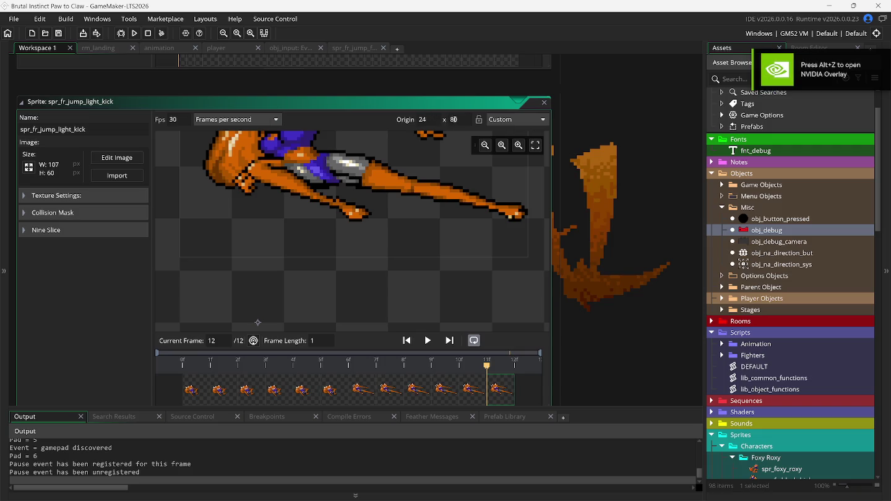
key(F5)
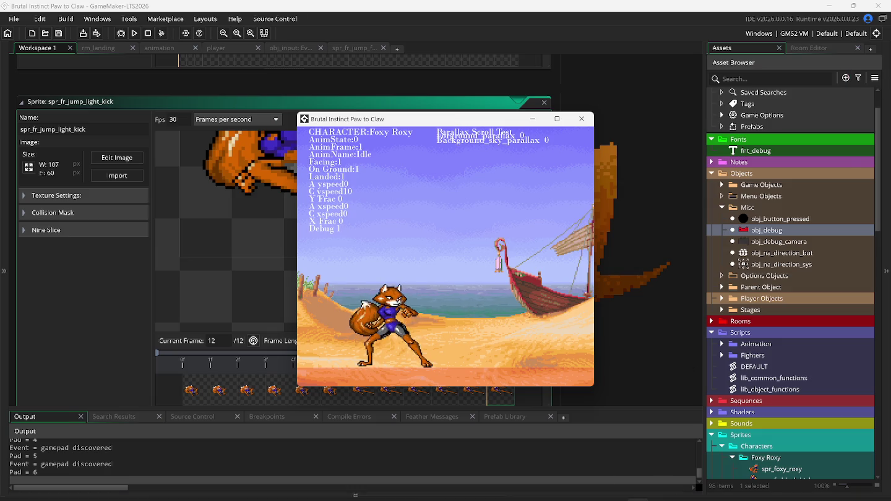
- In Snes9x, save a state and replay the fox's jump kick using rewind
click(614, 494)
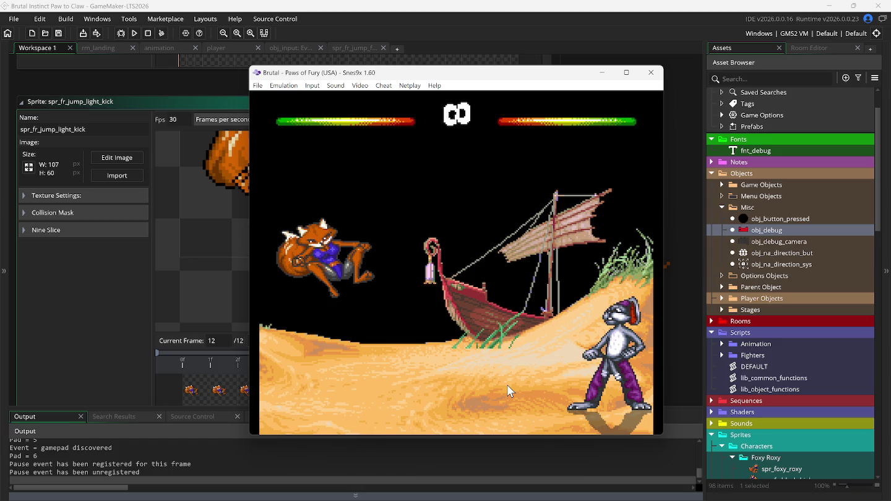
key(F1)
key(BackSpace)
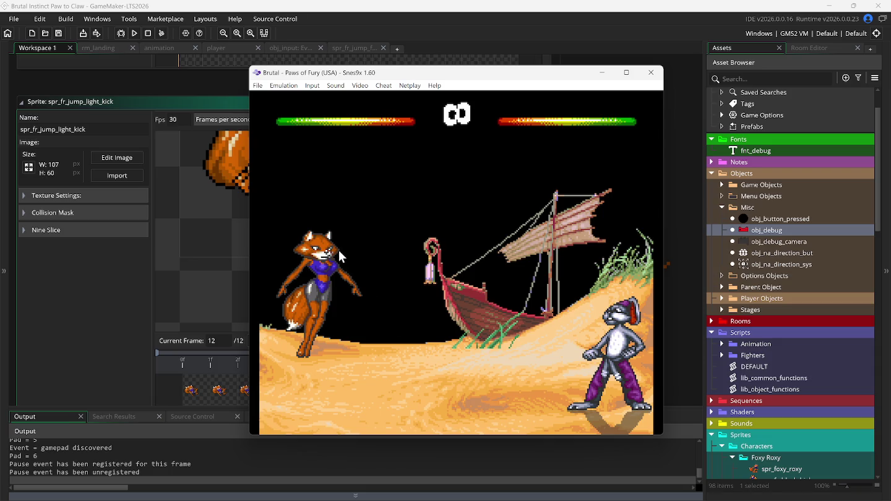
key(Up)
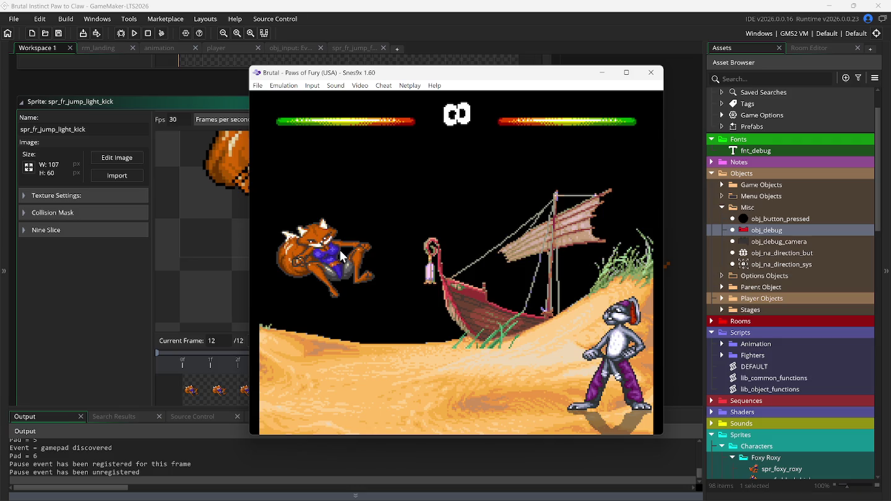
key(BackSpace)
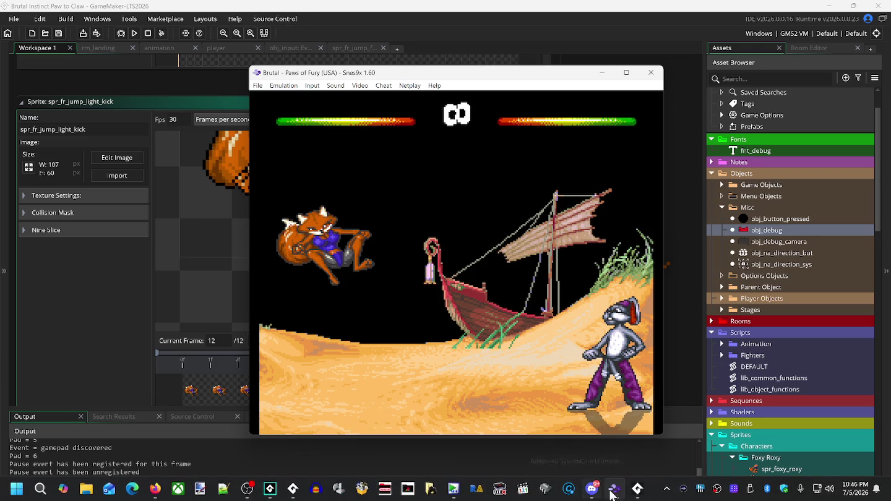
click(637, 489)
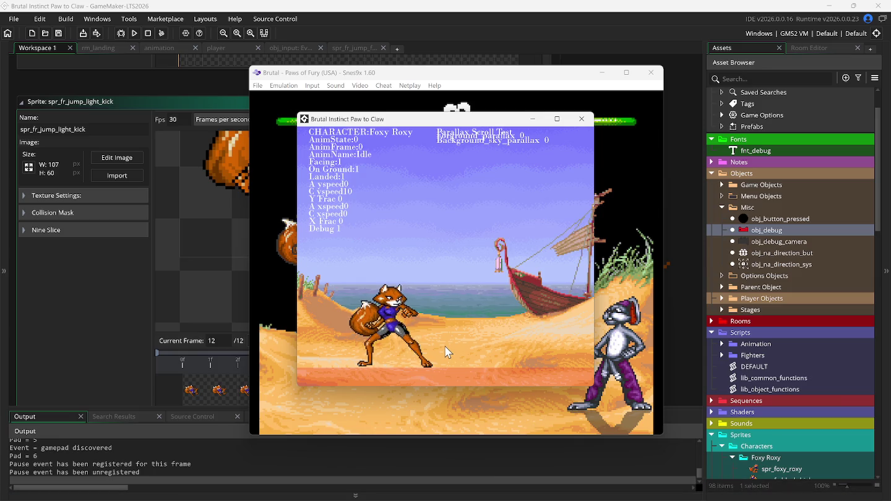
- Perform several jumps with light kicks in the test game to check the animation
key(Up)
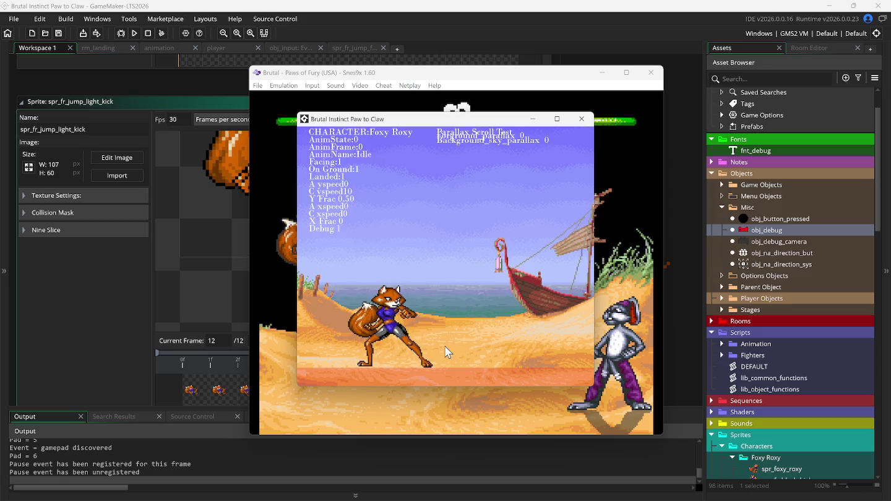
key(Up)
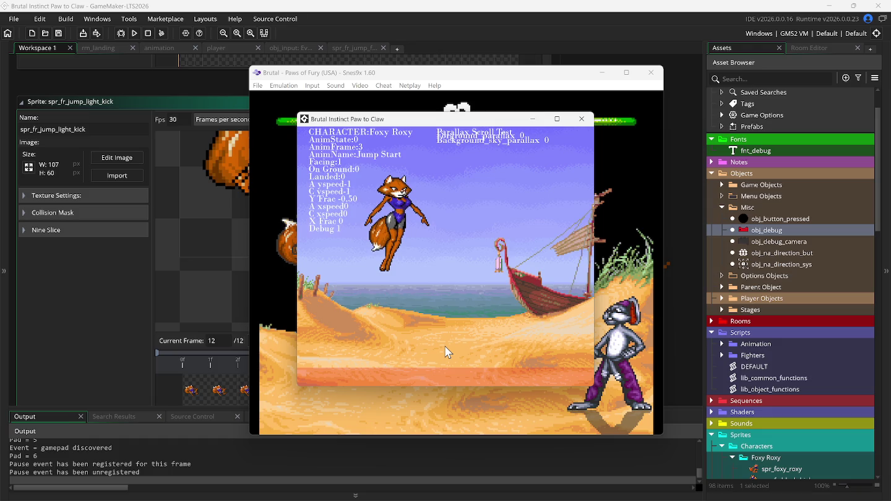
key(z)
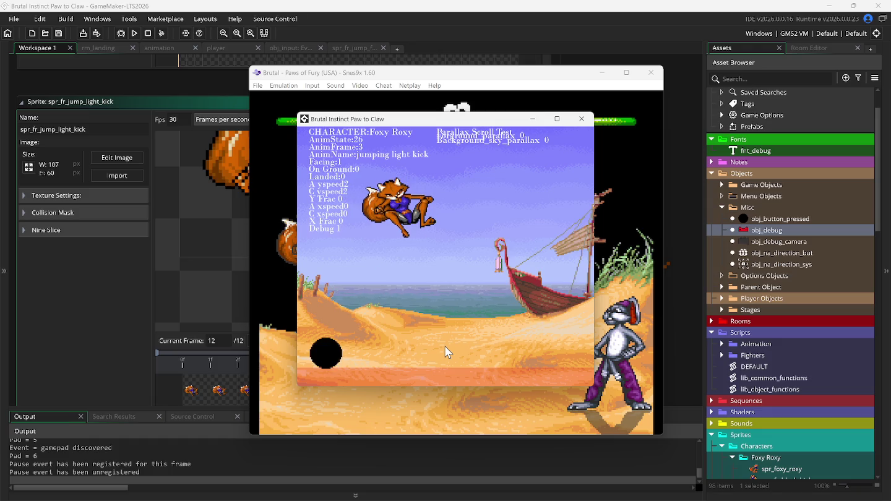
key(Up)
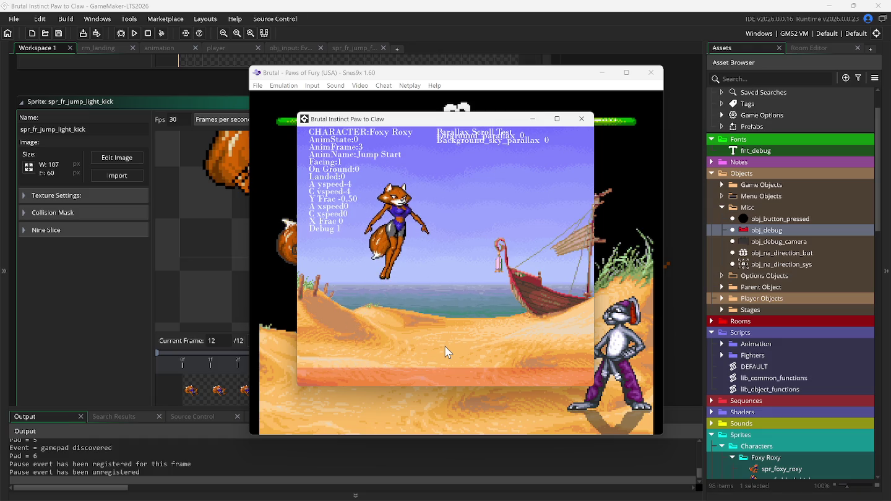
key(z)
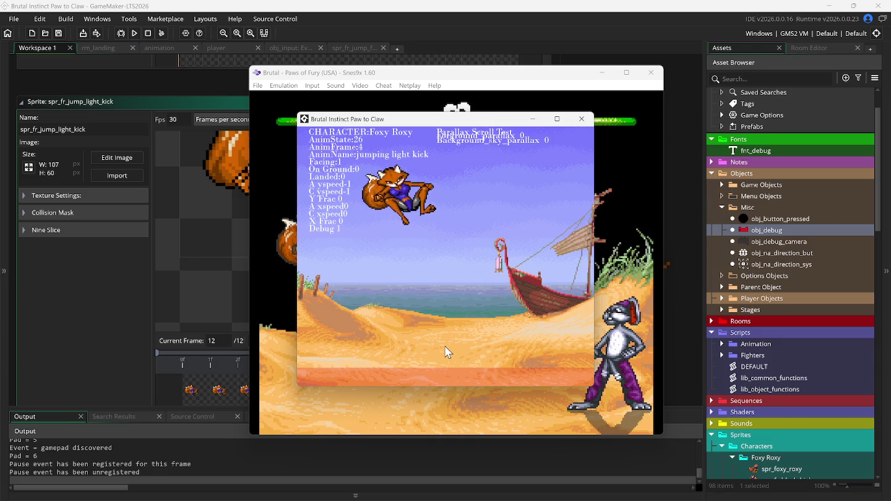
key(Up)
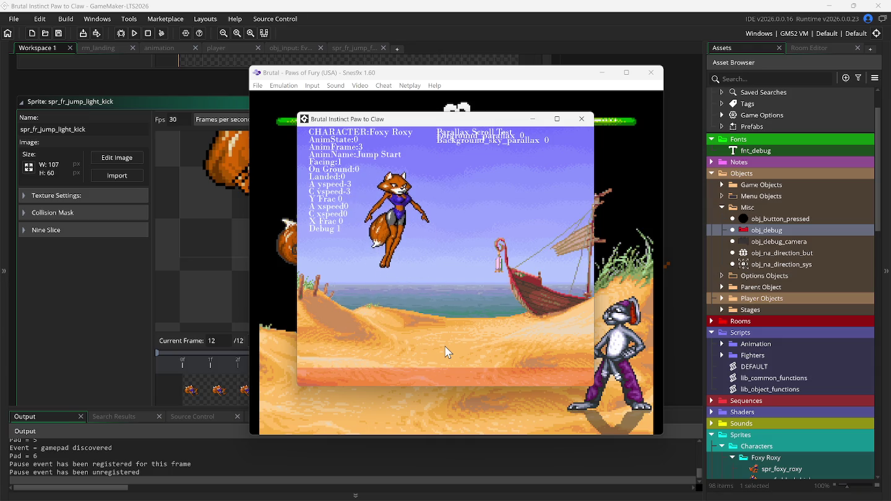
key(z)
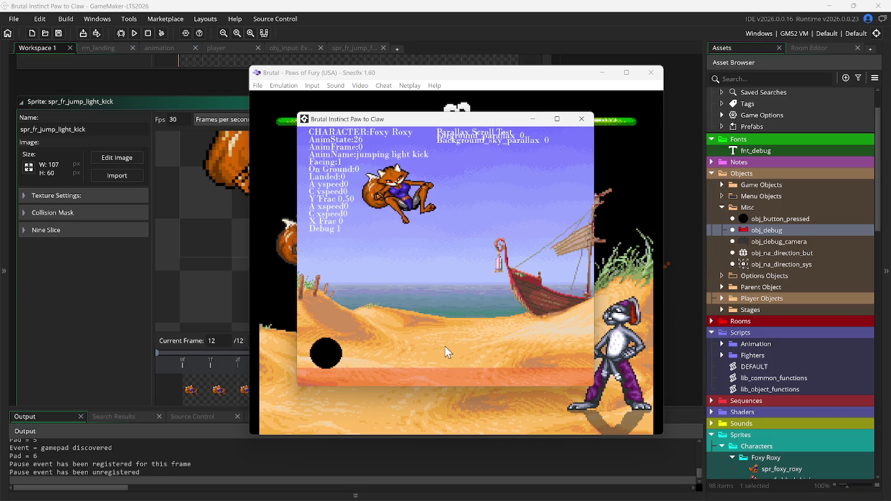
key(Up)
key(z)
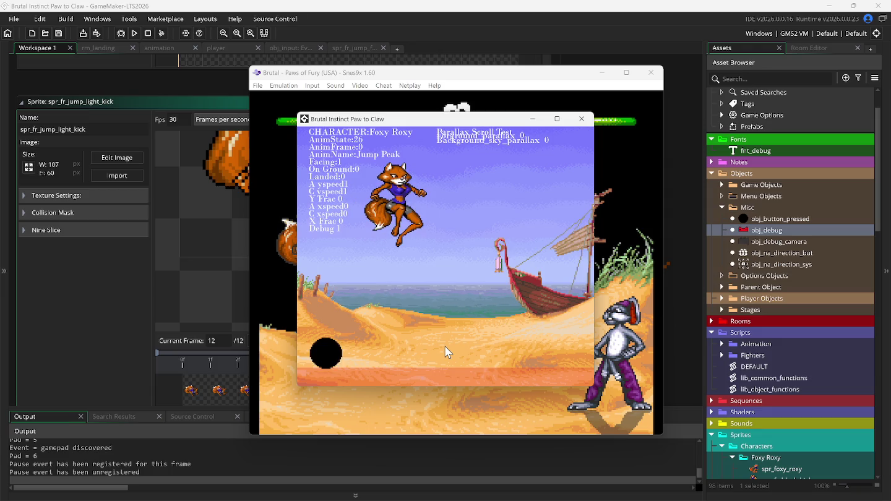
key(Up)
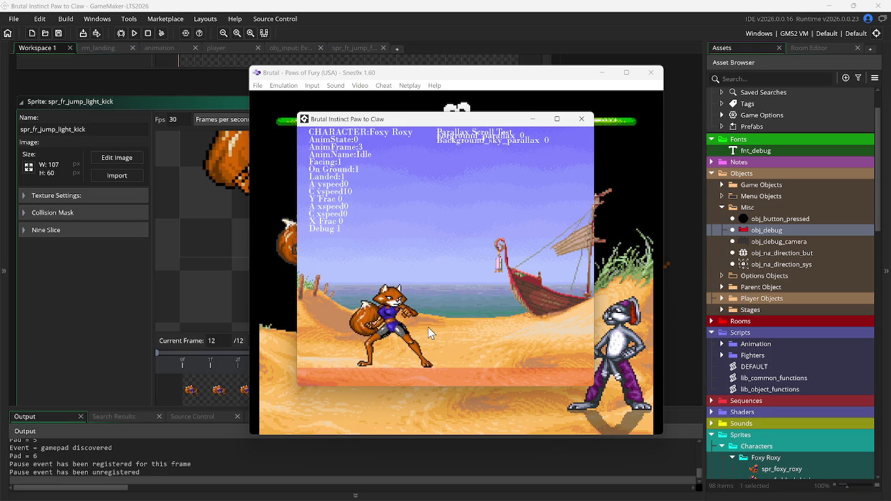
click(209, 98)
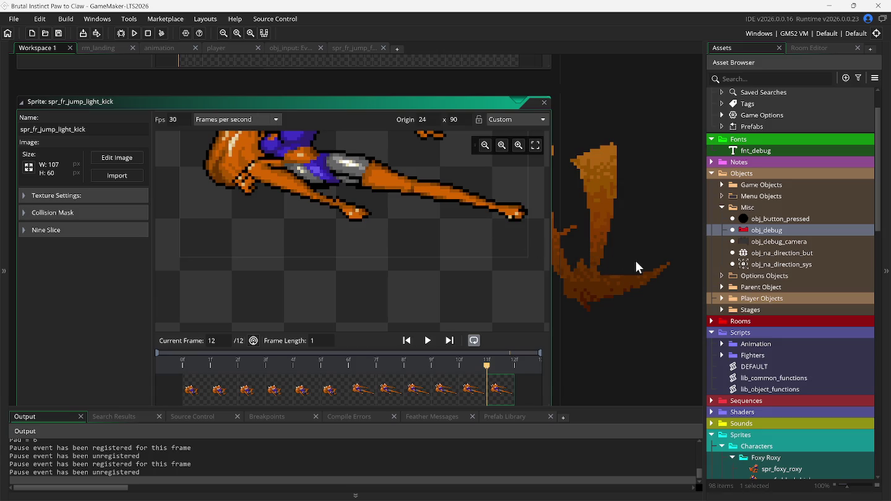
- Close every editor window except the current sprite editor
right_click(325, 102)
click(364, 119)
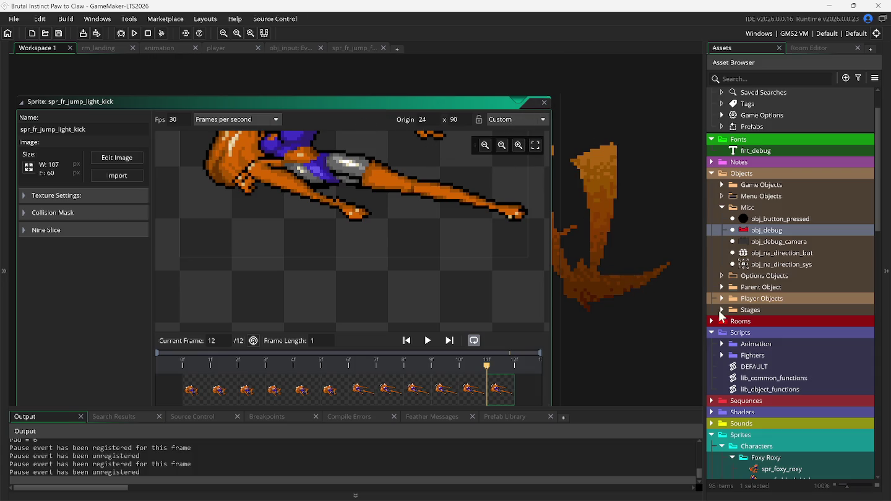
scroll(724, 322, down, 9)
scroll(788, 382, down, 3)
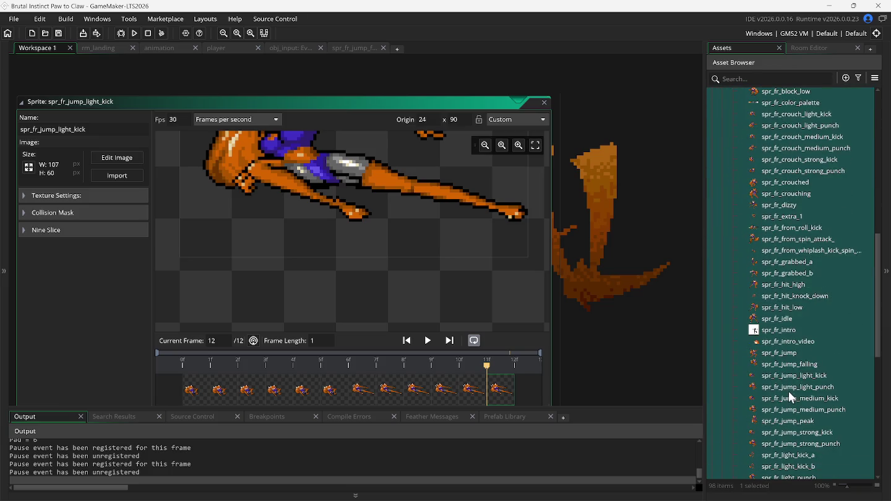
- Set Origin X to 24 on spr_fr_jump_medium_kick and spr_fr_jump_strong_kick, then run the game
double_click(790, 376)
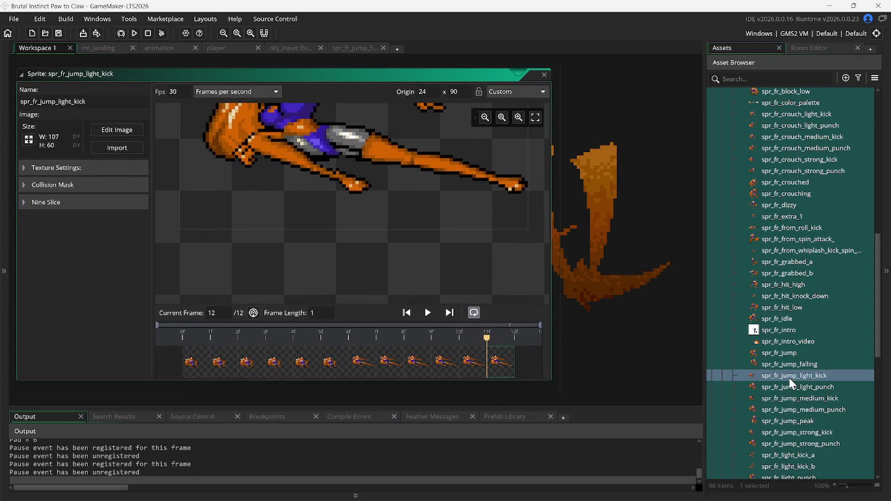
double_click(790, 398)
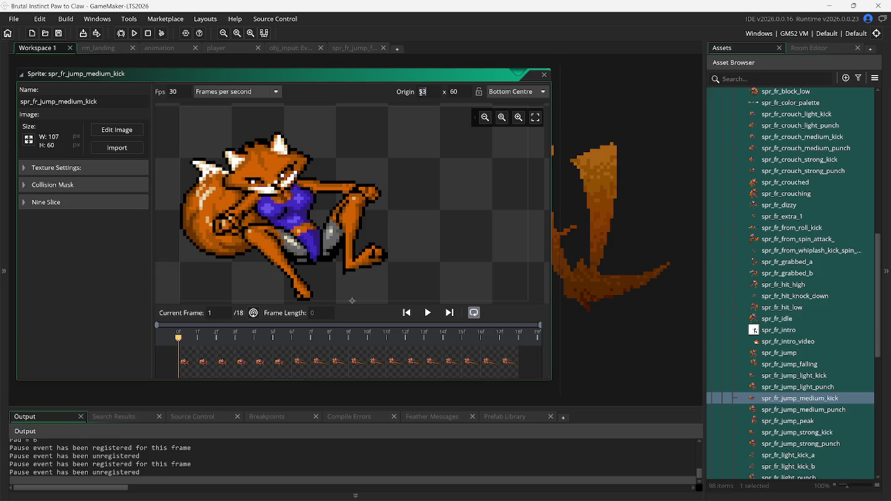
click(450, 93)
double_click(795, 435)
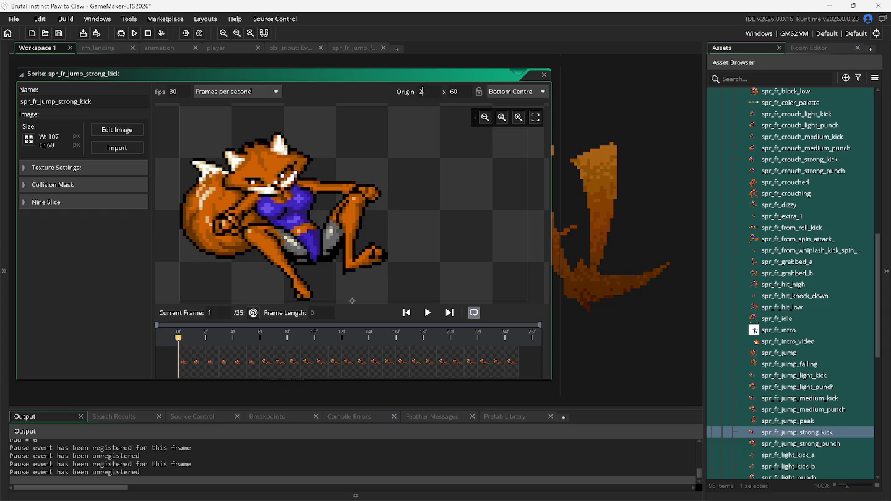
click(454, 91)
key(F5)
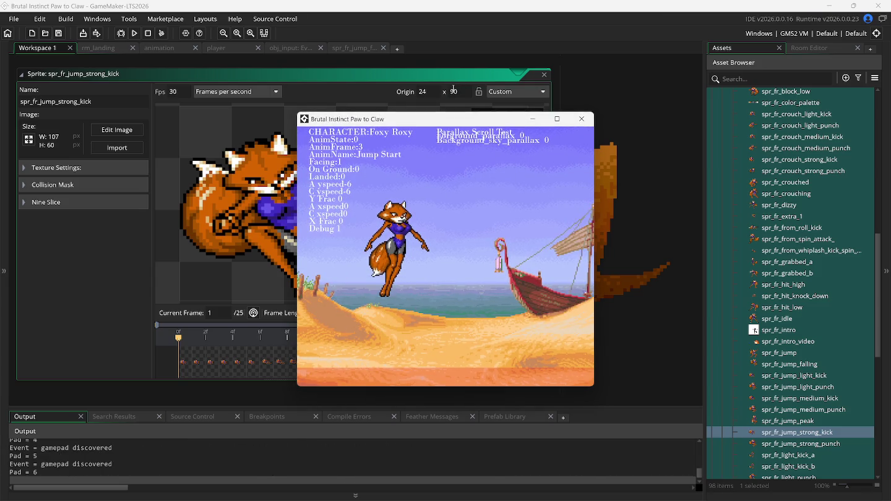
- Test Foxy Roxy's jumping light, medium and strong kicks with repeated jump-and-kick presses
key(x)
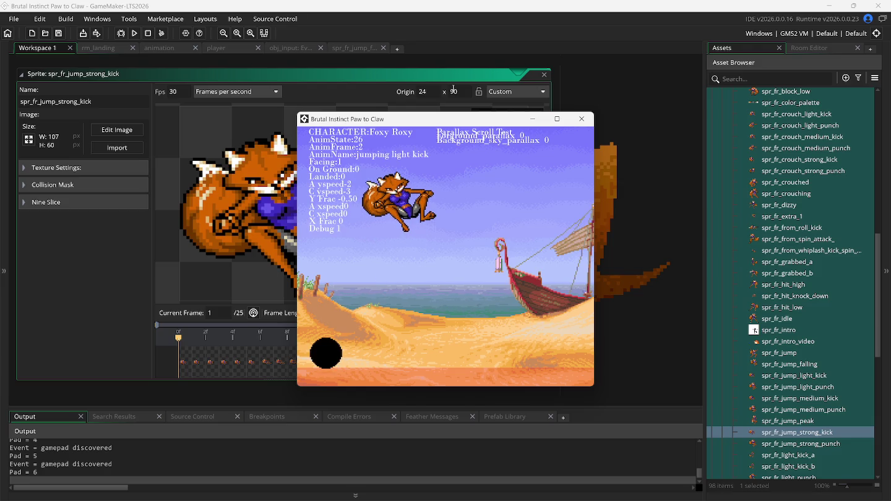
key(Up)
key(x)
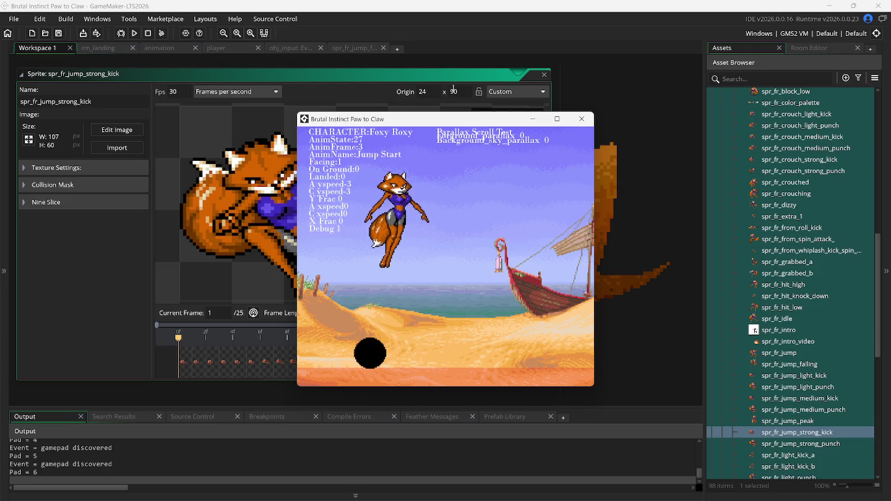
key(Up)
key(x)
key(Up)
key(x)
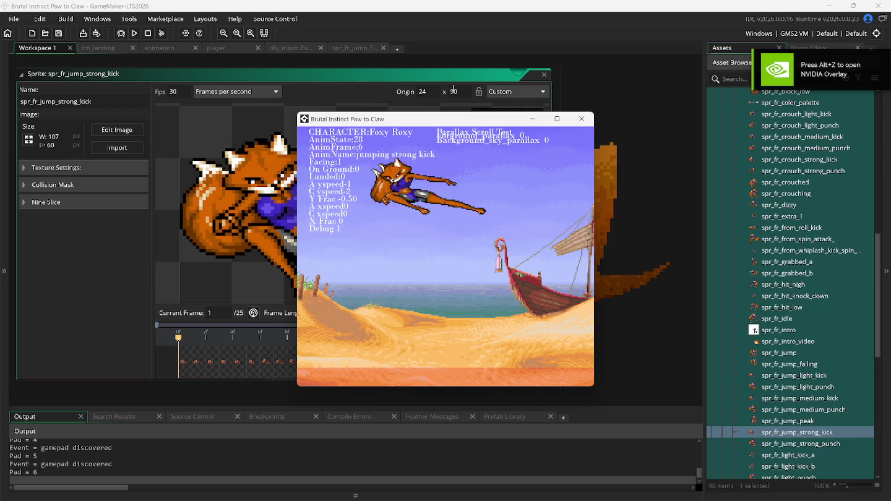
key(Up)
key(x)
key(Up)
key(x)
key(Up)
key(x)
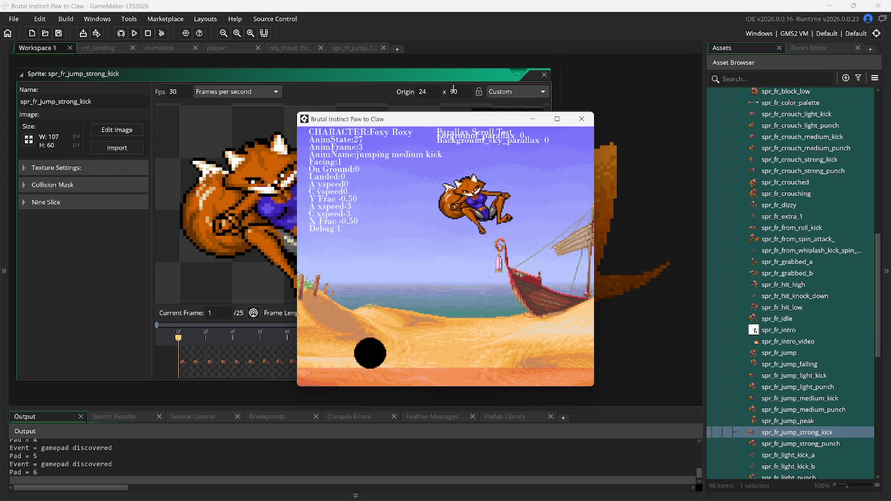
- Jump and walk right once more, then bring up the player object's Step event
key(Up)
key(x)
key(Up)
key(Right)
key(Up)
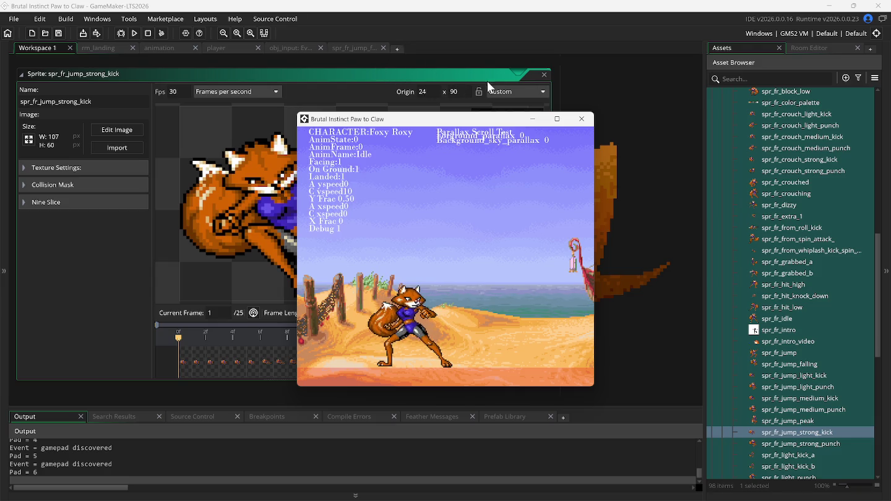
click(219, 50)
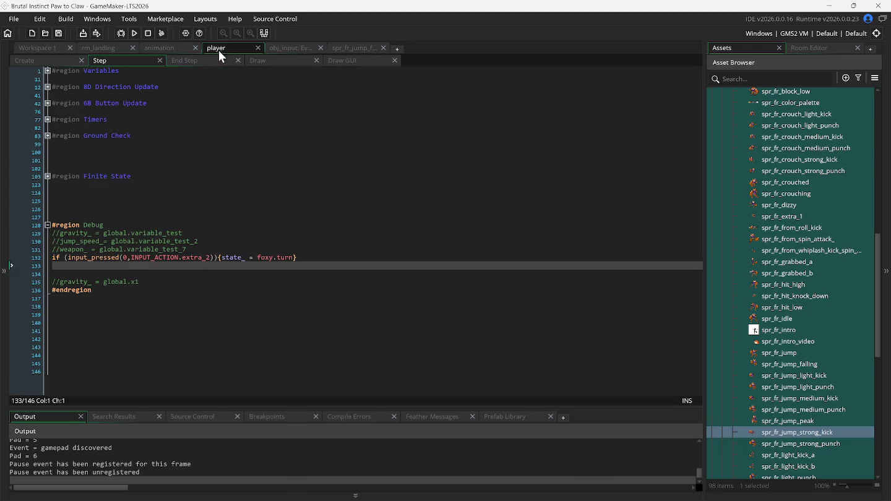
- Paste a debug block at line 134 that sets applied_x_speed_ = 0, then rebuild
click(102, 272)
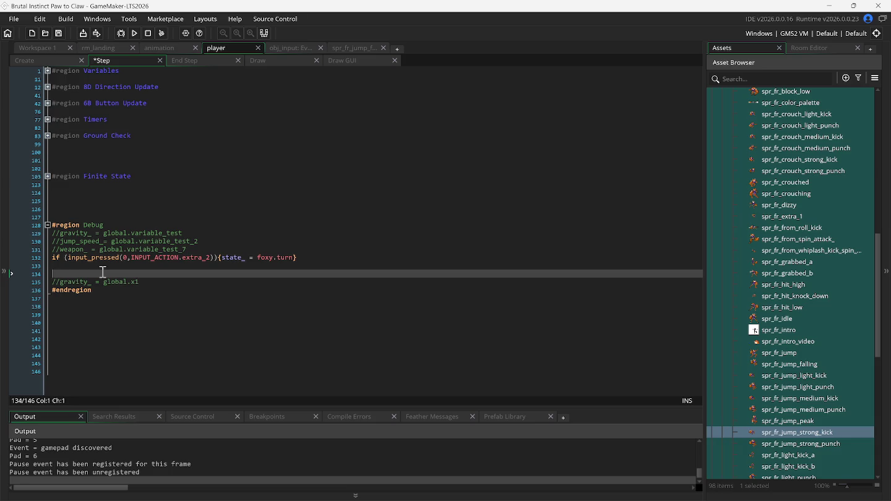
text(if (input_pressed(0,INPUT_ACTION.select)){     framespeed = 0  })
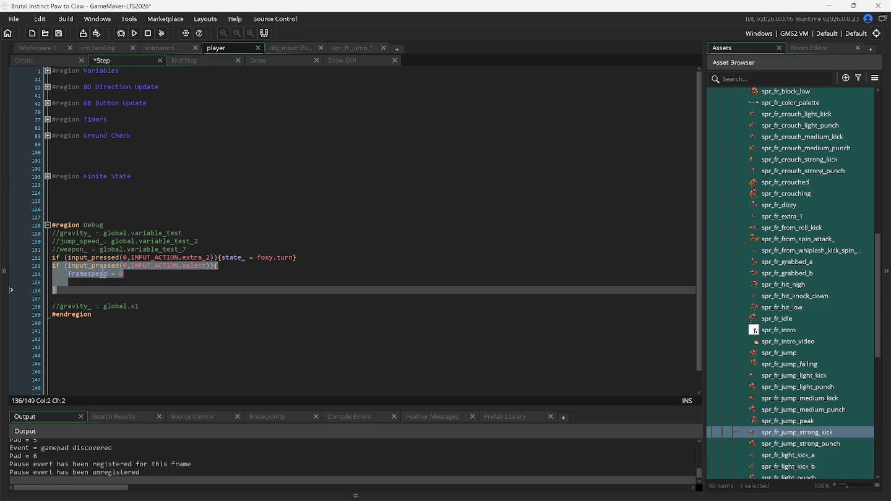
click(100, 274)
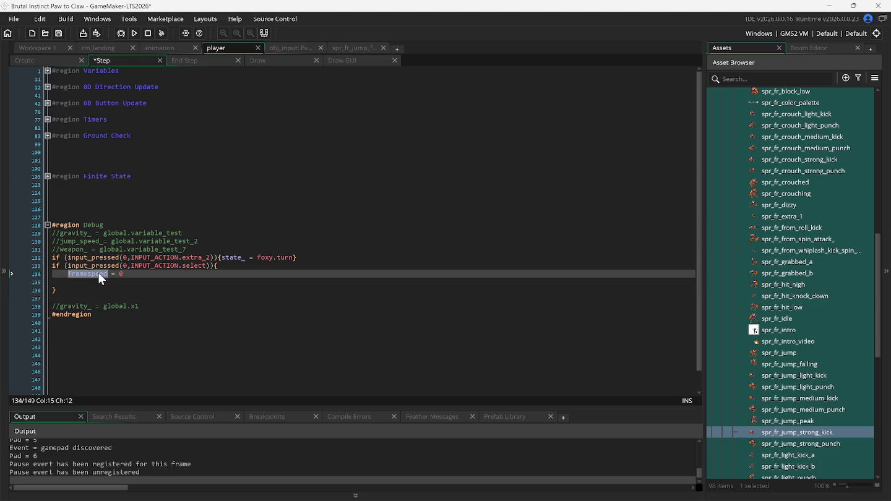
text(a)
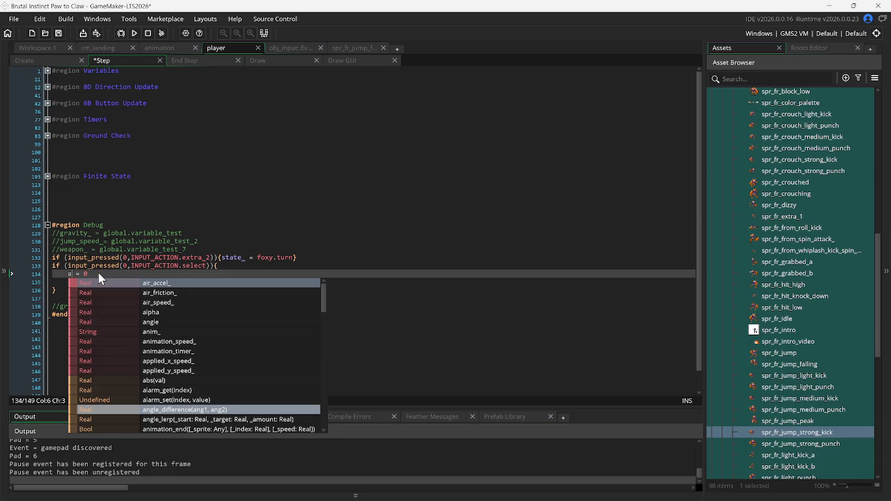
key(Down)
key(Down)
key(Down)
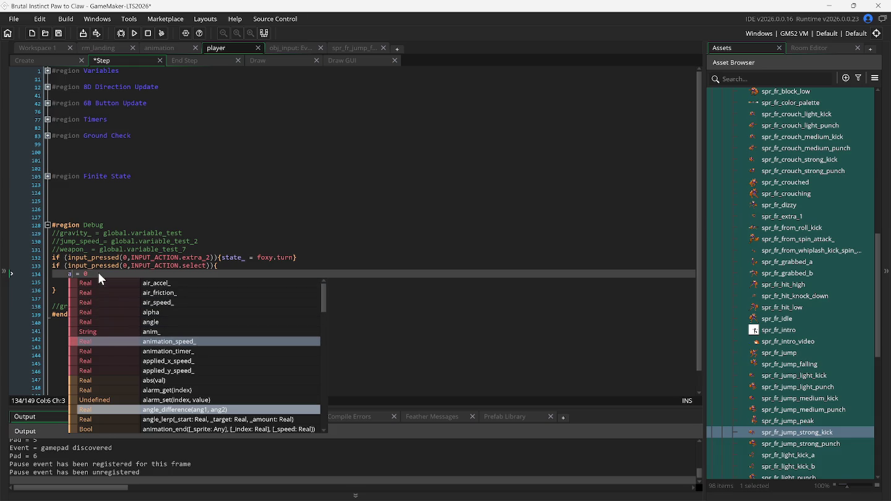
key(Return)
key(F5)
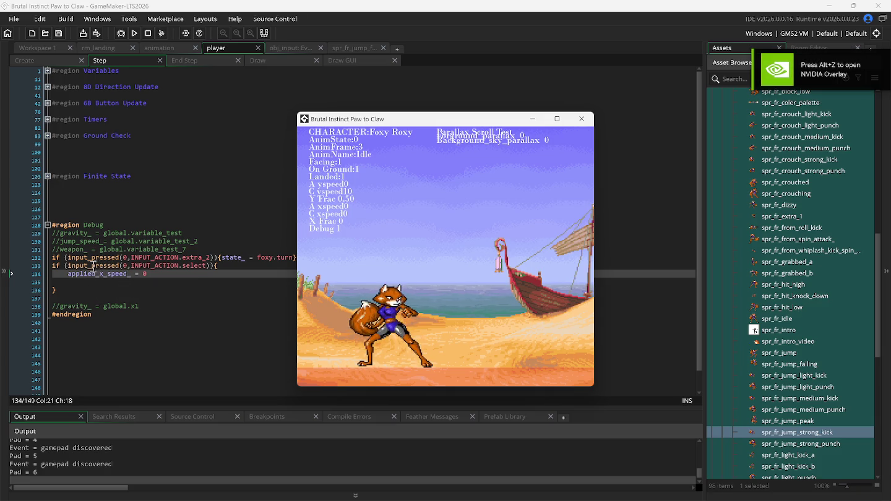
- Change the block's input check to input_held and rerun the game
click(93, 266)
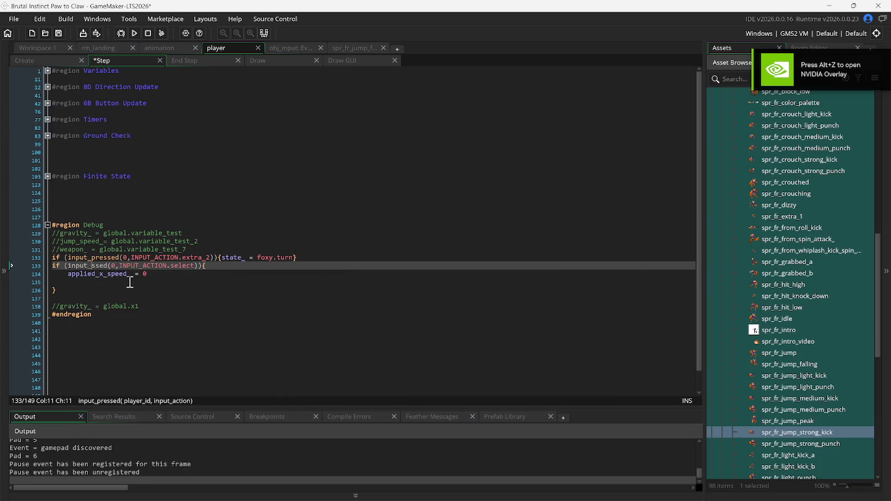
key(Delete)
text(h)
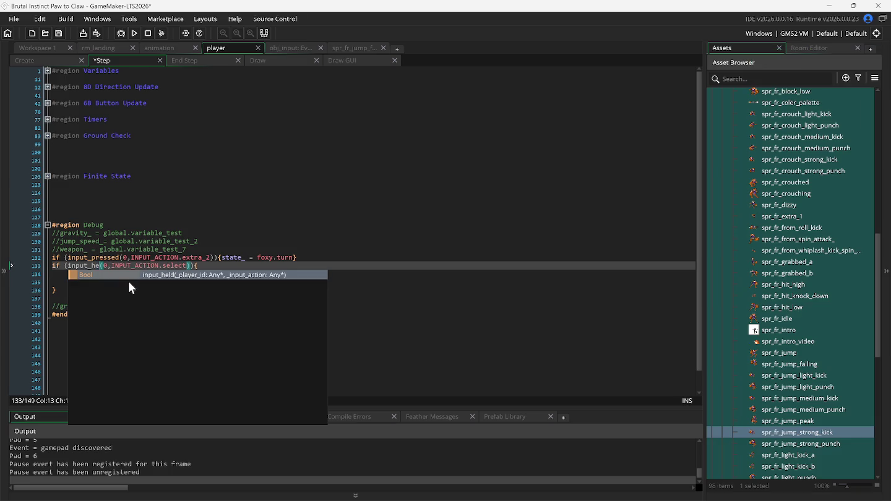
key(Return)
key(F5)
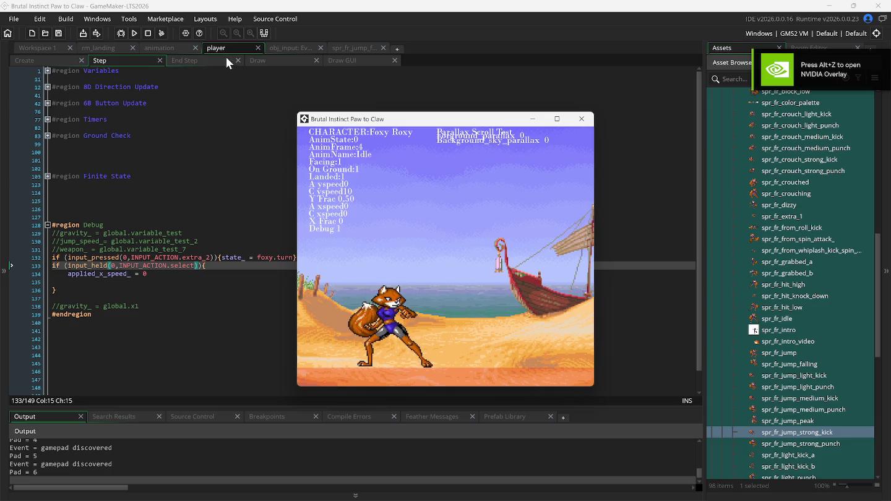
click(169, 47)
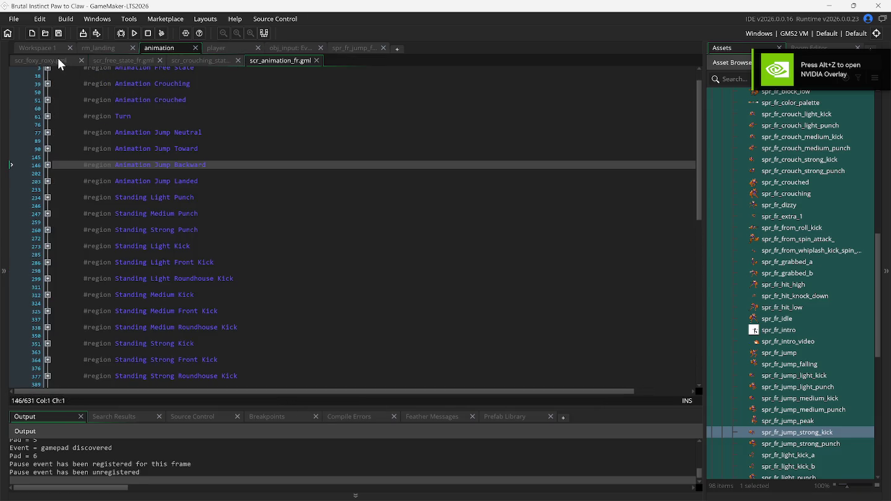
- Look through the scr_foxy_roxy script, then return to scr_free_state_fr
click(115, 61)
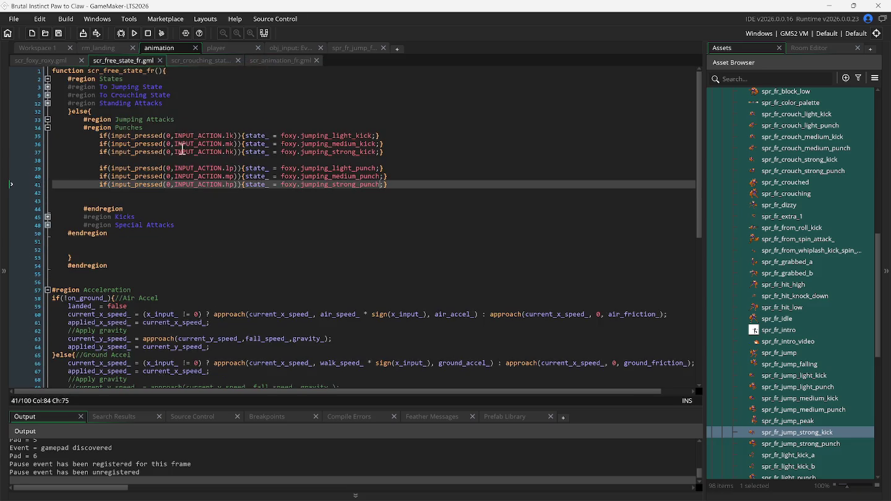
click(55, 62)
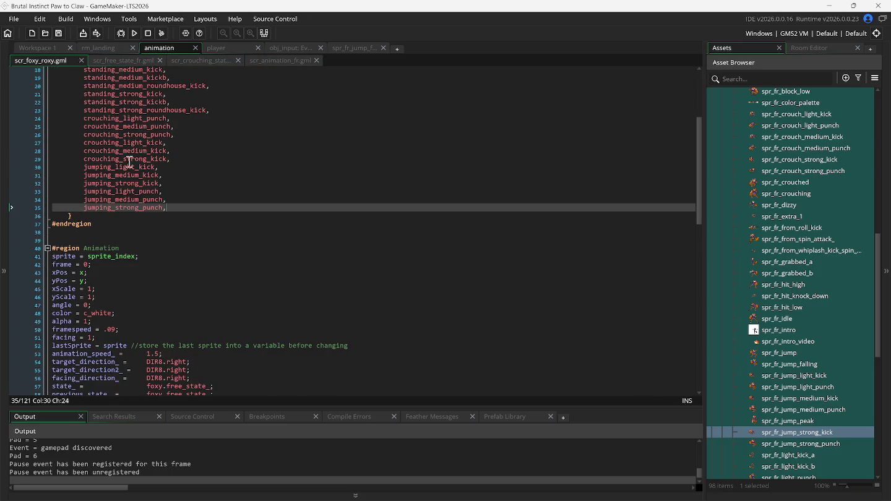
scroll(183, 230, down, 2)
scroll(167, 161, up, 3)
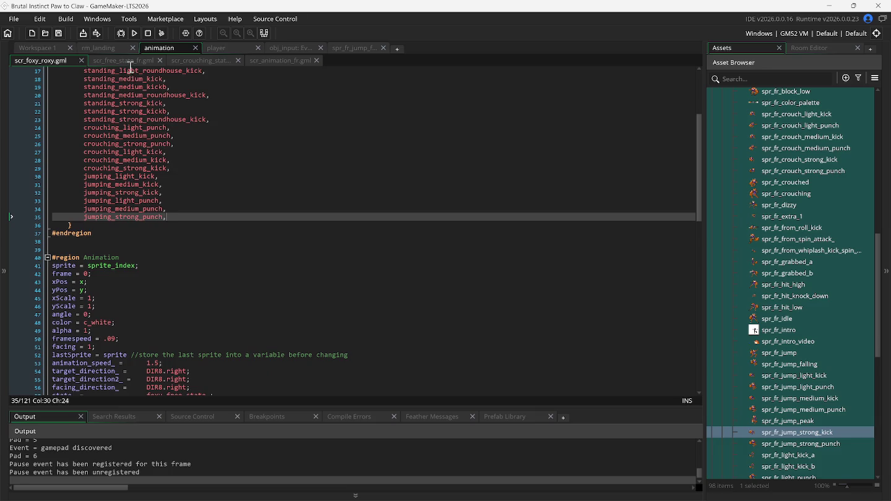
click(131, 62)
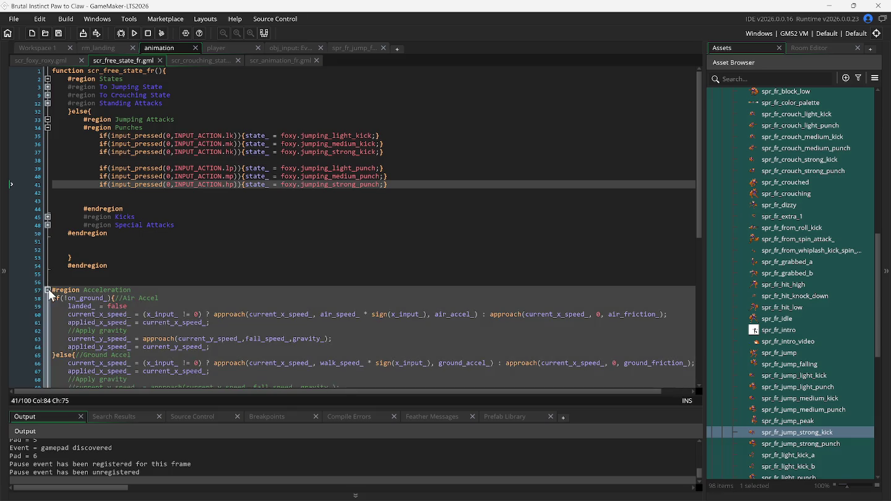
scroll(144, 252, down, 2)
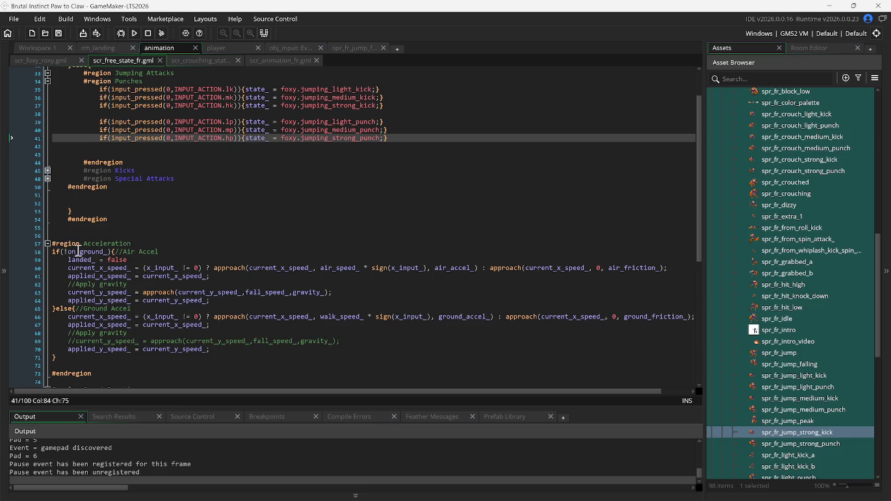
- Fold the Acceleration and Speed Fraction regions and comment out a position update line with //
click(48, 244)
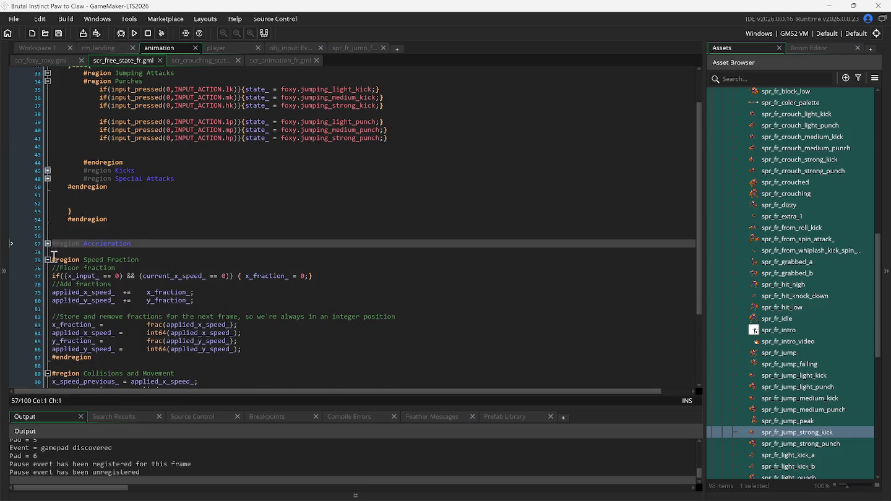
click(48, 260)
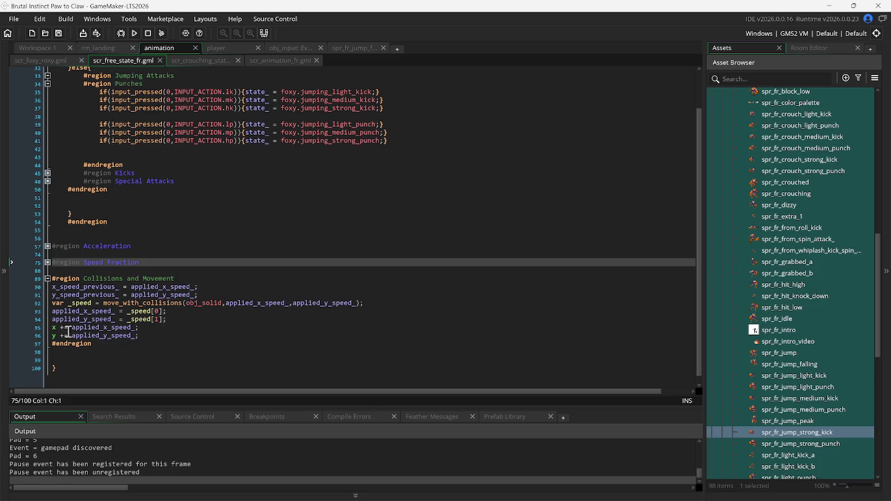
click(53, 331)
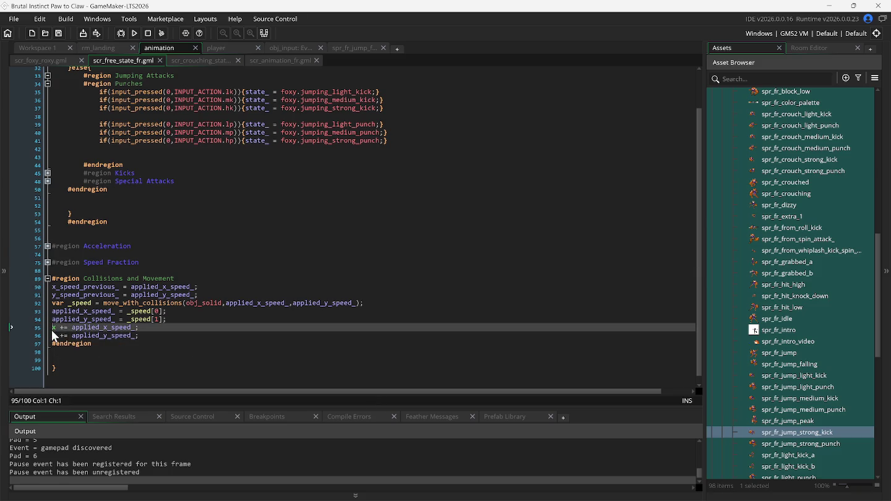
text(//)
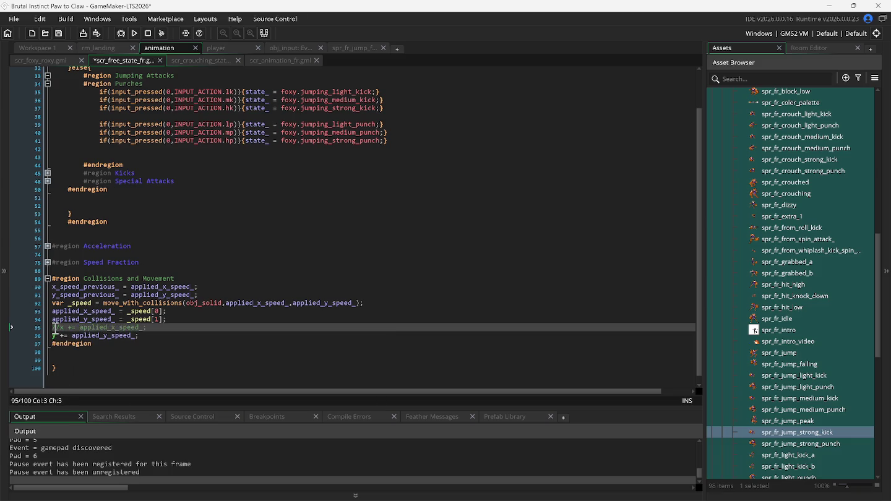
click(52, 337)
text(//)
- Run the game to try movement, then delete the // before y += applied_y_speed_
key(F5)
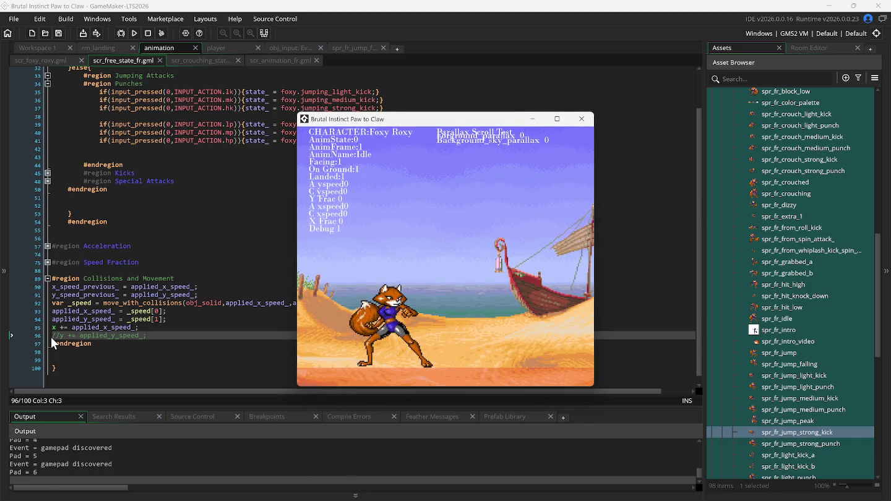
key(Left)
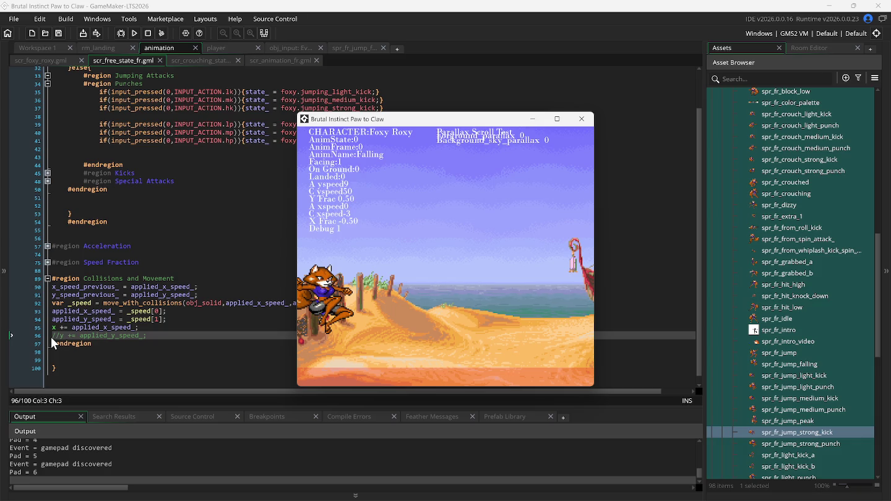
click(51, 336)
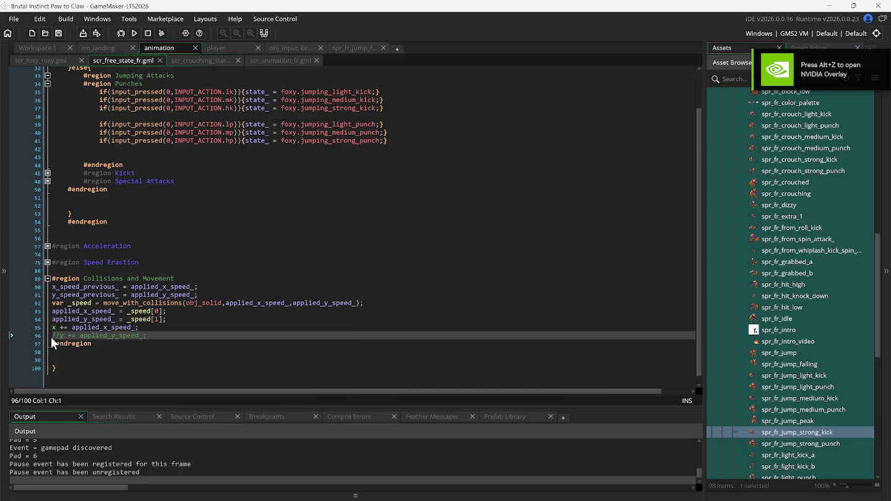
key(Delete)
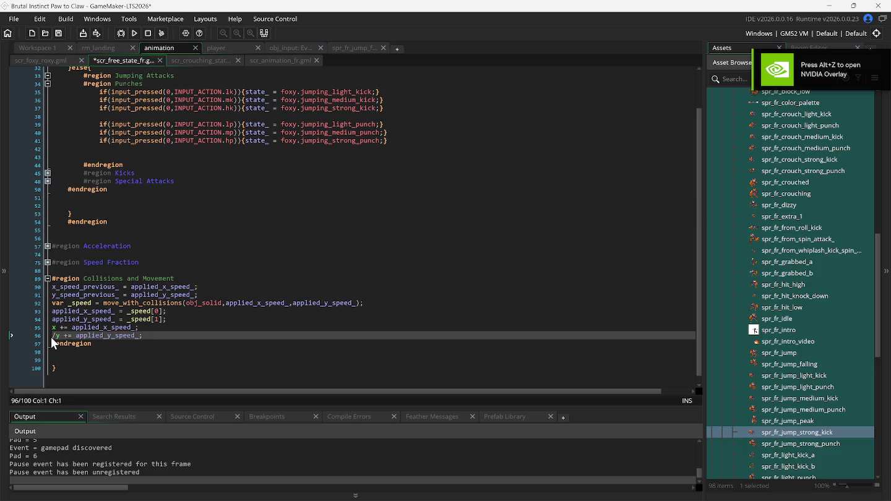
key(Delete)
- Try right and left jumps in the running game, then save and rebuild
mouse_move(436, 499)
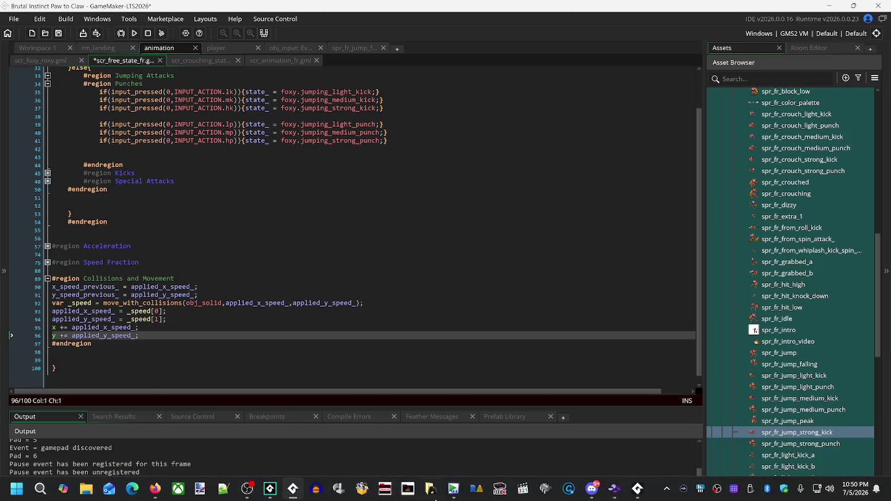
click(641, 495)
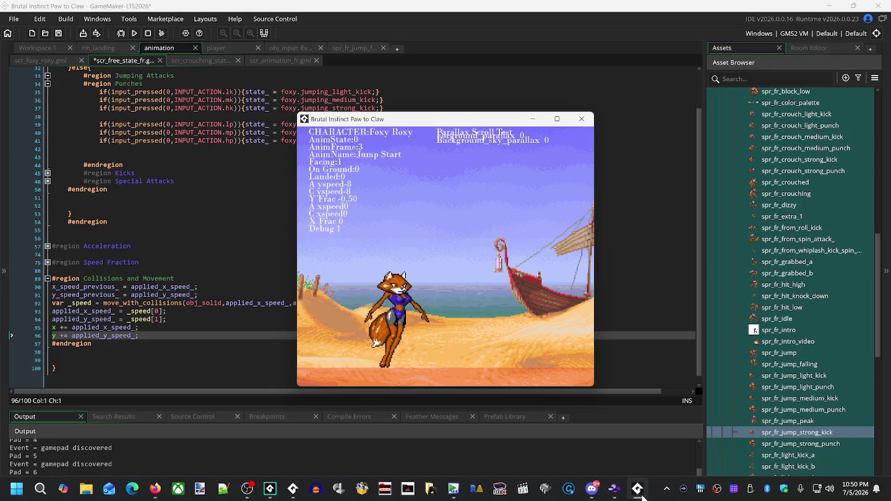
key(Right)
key(Up)
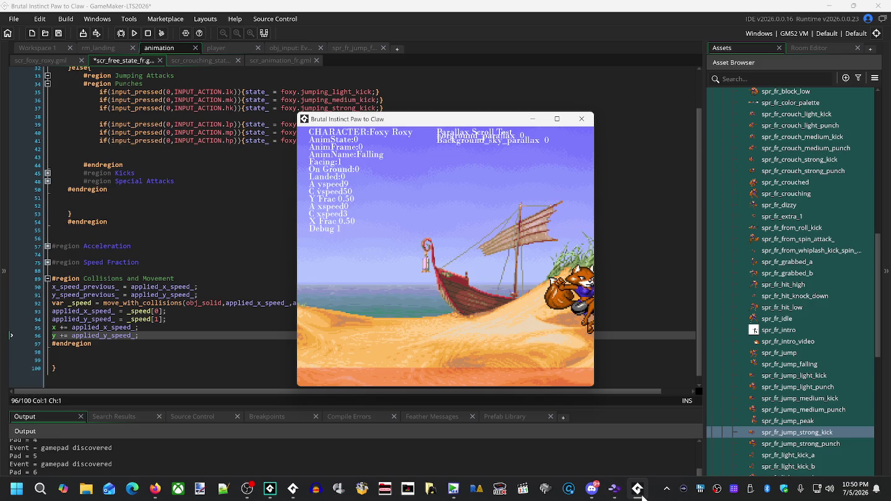
key(Left)
key(Up)
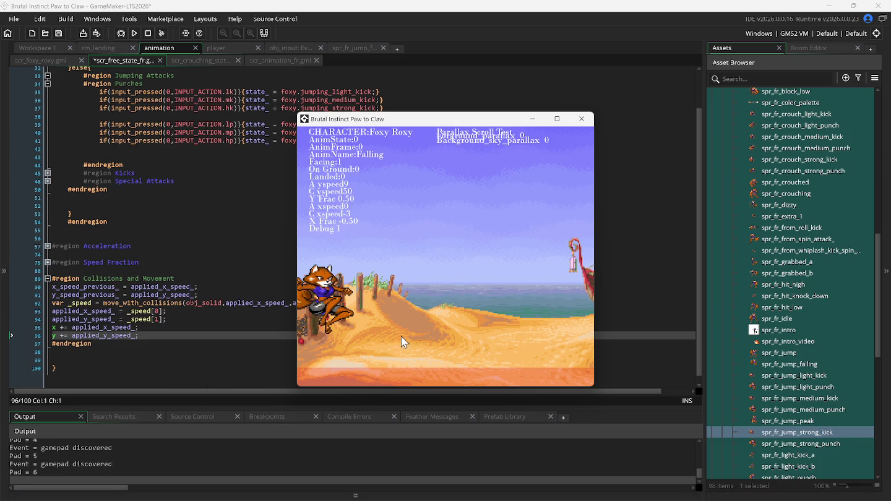
click(266, 238)
key(F5)
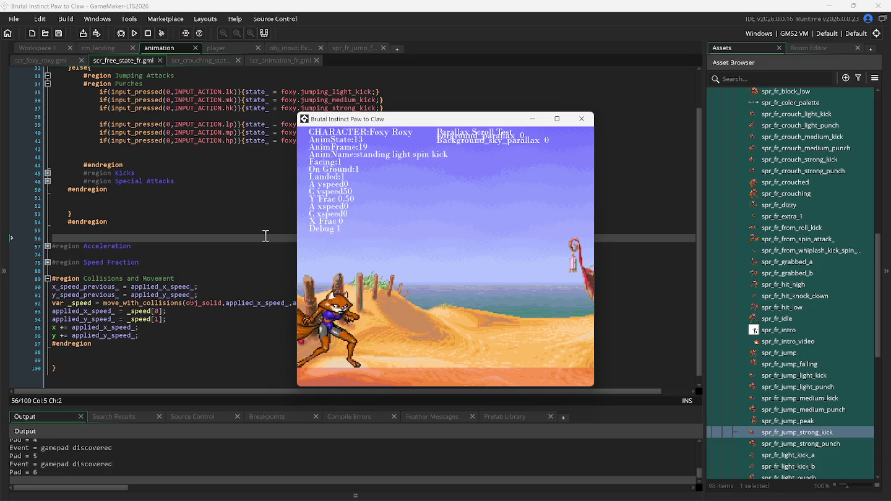
- Test walking back, standing light, strong and spin kicks, crouching light kick and strong punch
key(Left)
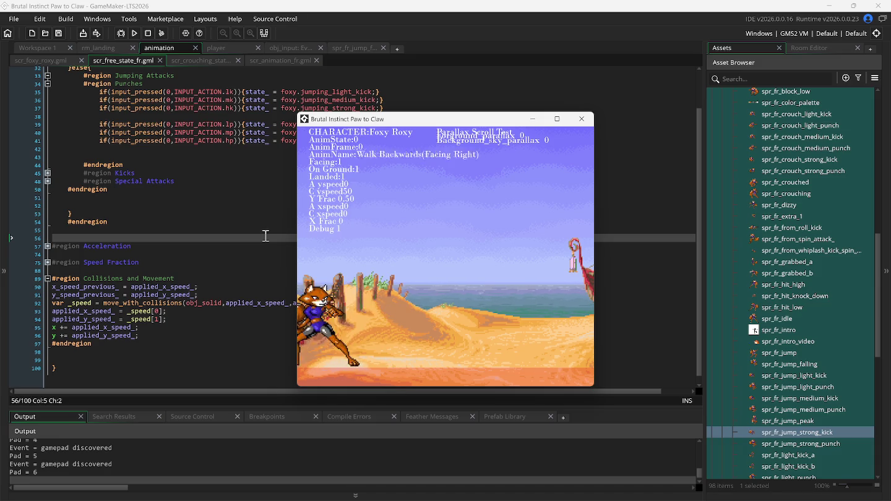
key(z)
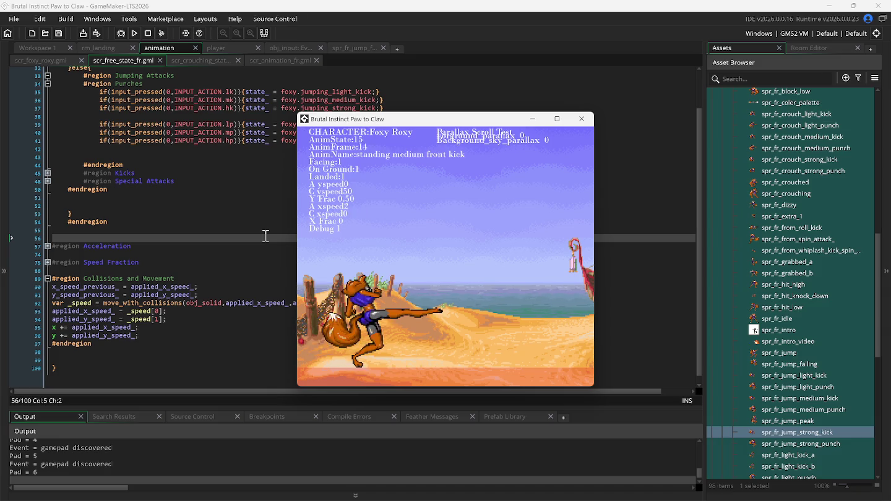
key(c)
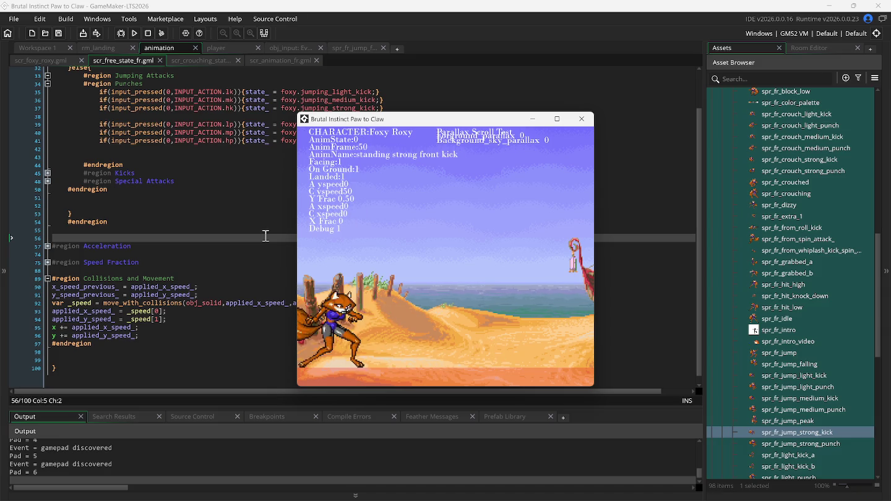
key(x)
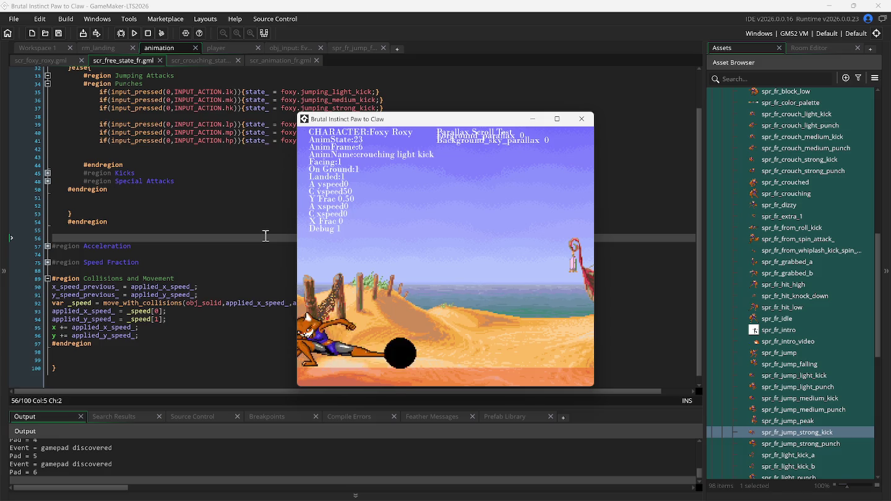
key(Down)
key(z)
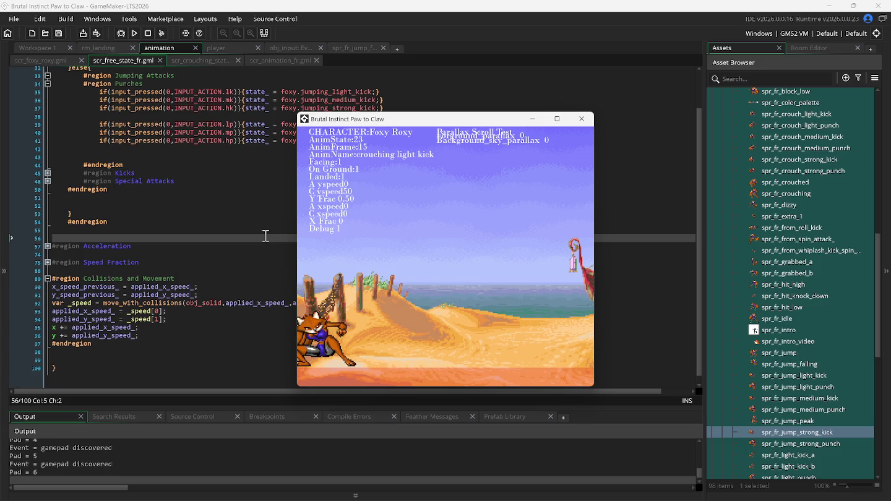
key(d)
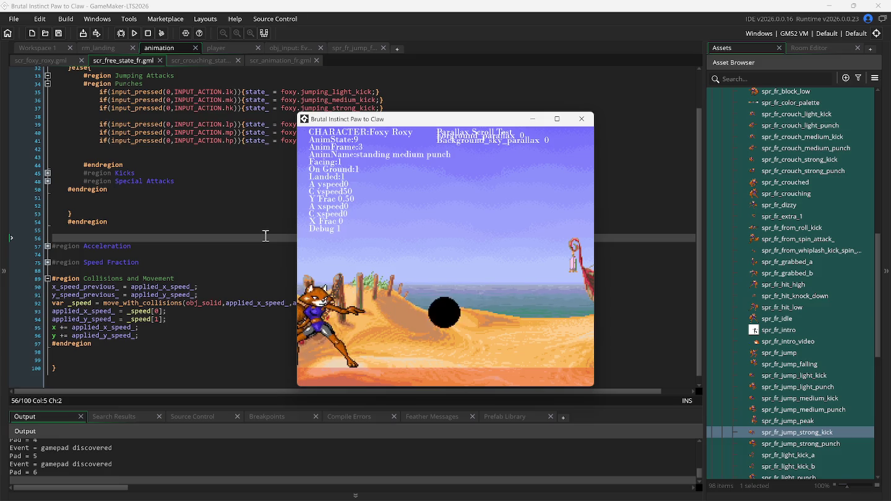
- Test the jumping strong kick and a straight-up jumping light kick
key(Up)
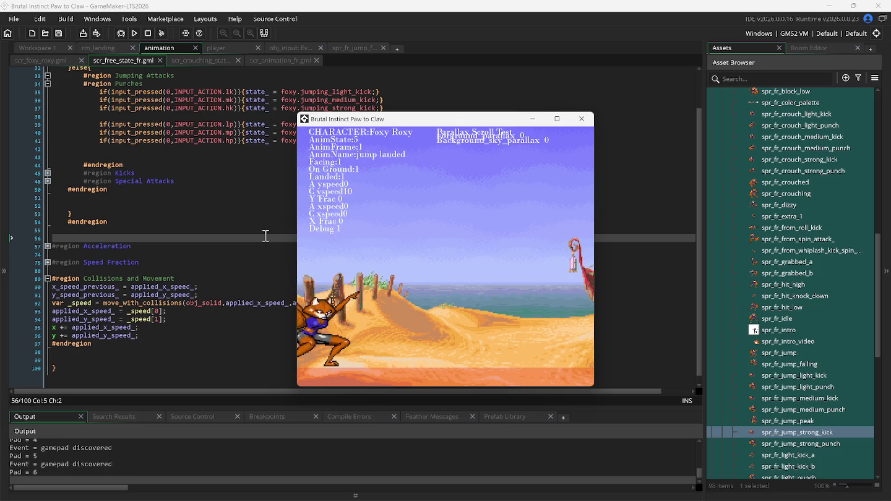
key(Up)
key(c)
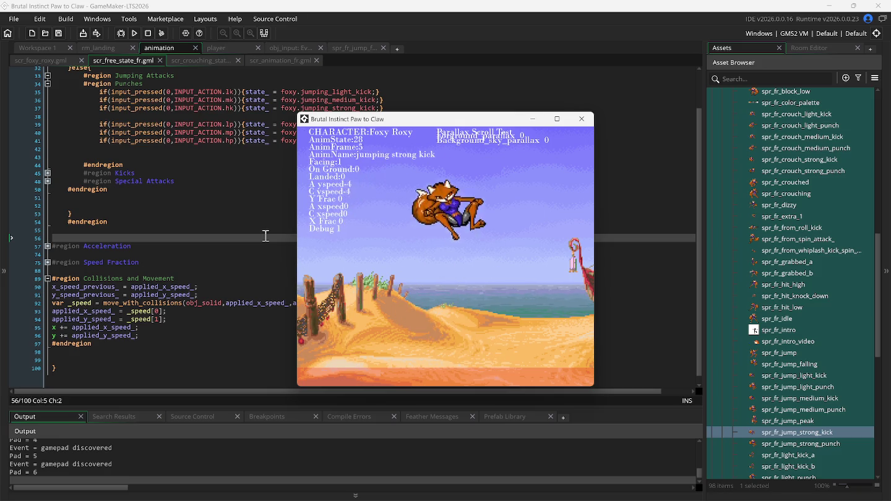
key(Up)
key(c)
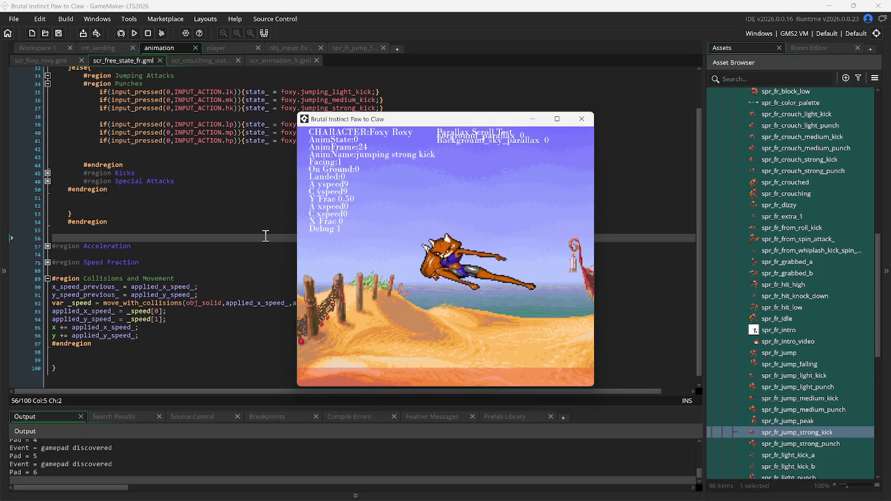
key(Up)
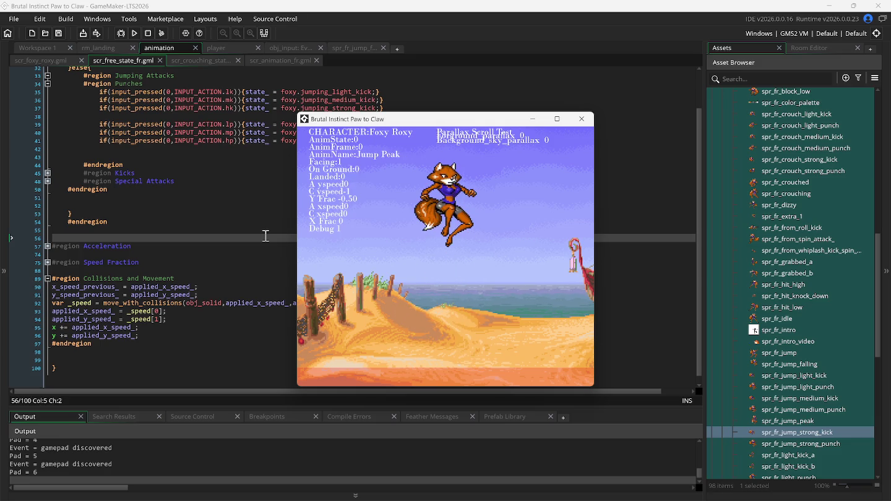
key(z)
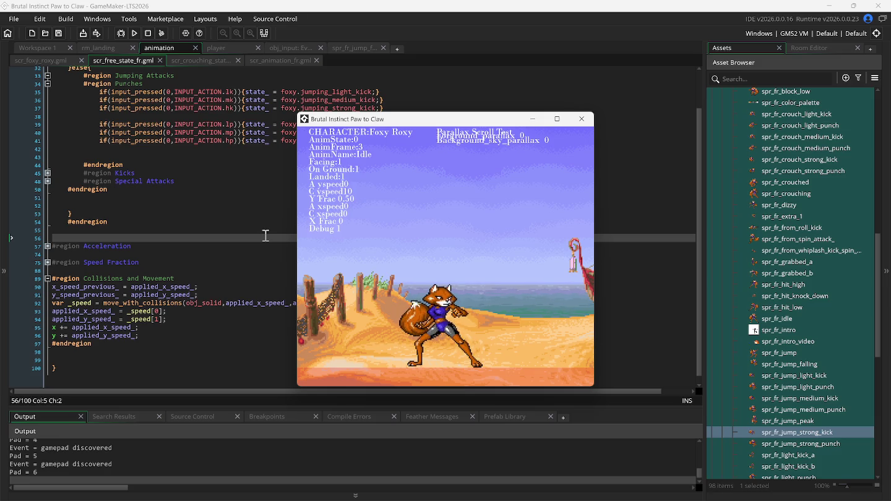
- Copy the jumping Special Attacks region lines in scr_free_state_fr.gml
click(111, 149)
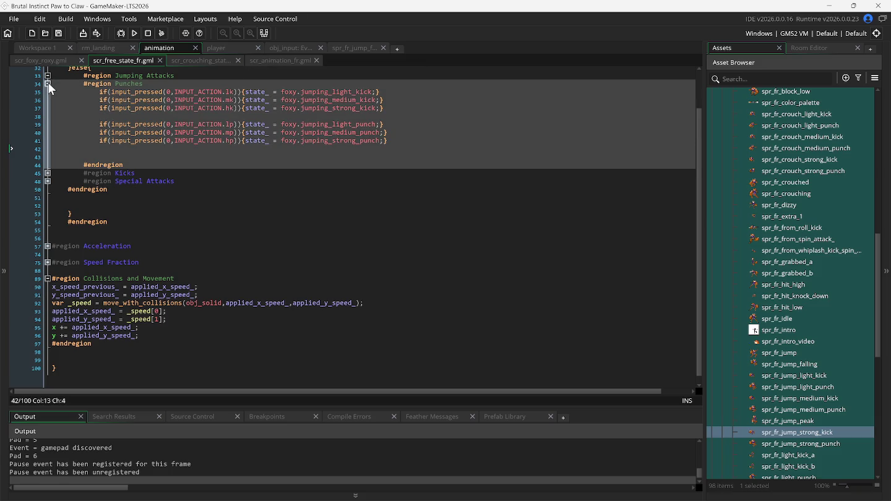
click(48, 83)
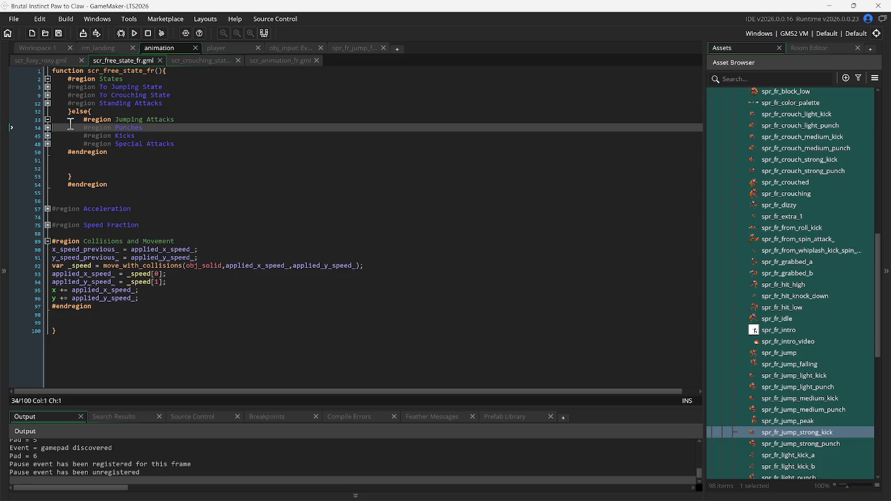
click(57, 143)
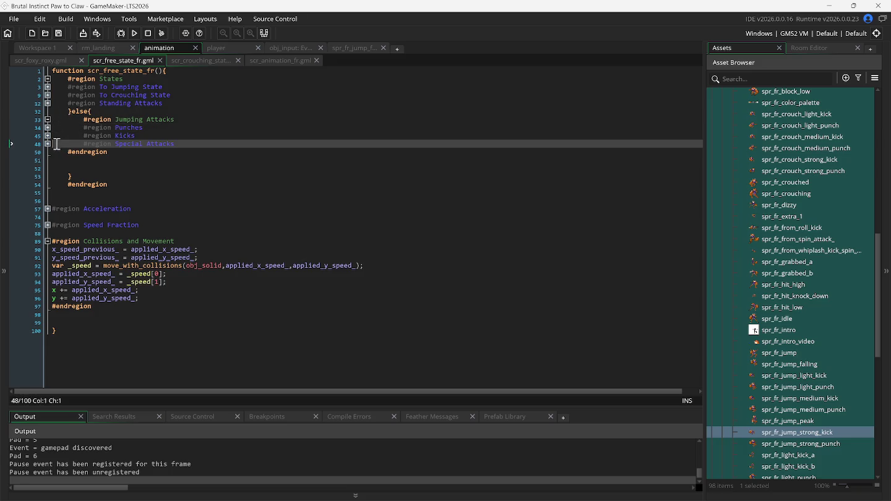
click(48, 144)
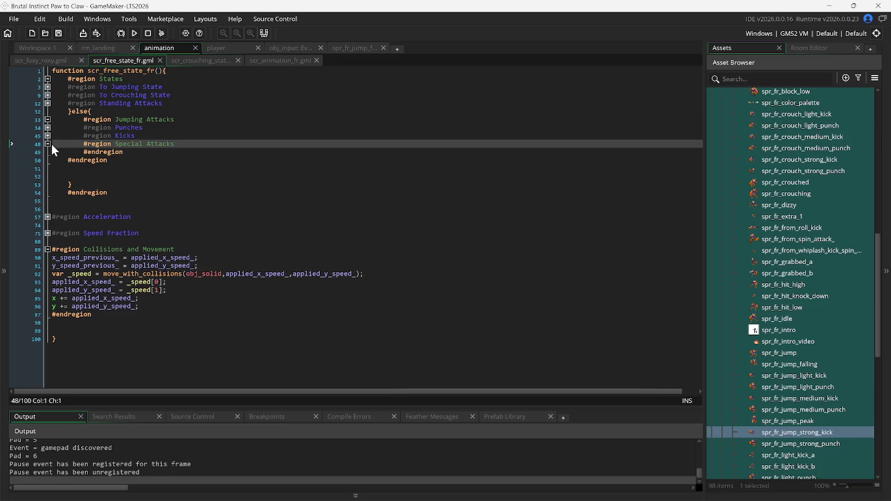
click(54, 152)
click(54, 156)
right_click(63, 143)
click(82, 161)
- Paste a Special Attacks region after Standing Attacks, fix its indentation, and fold both Special Attacks regions
click(170, 104)
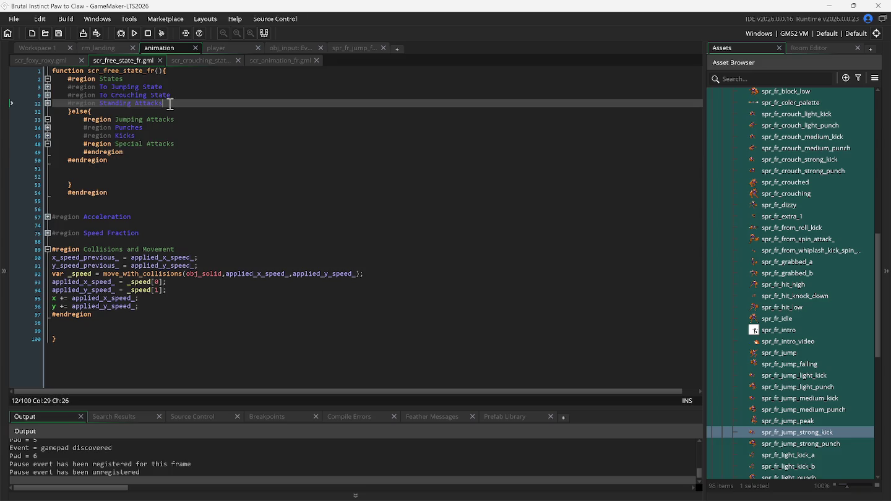
key(Return)
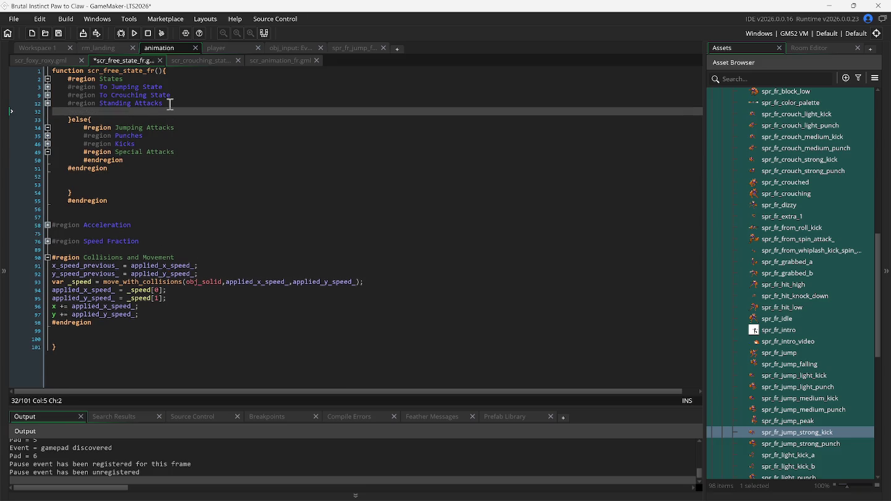
key(ctrl+v)
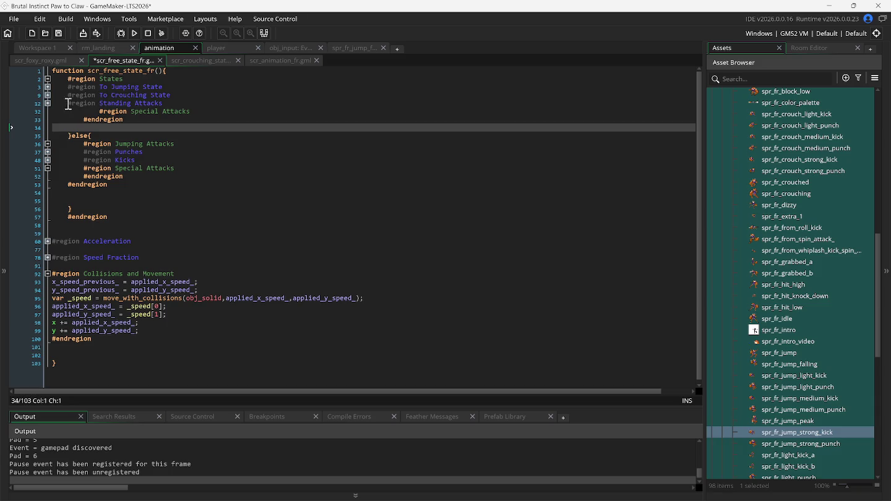
click(65, 111)
key(Delete)
key(Delete)
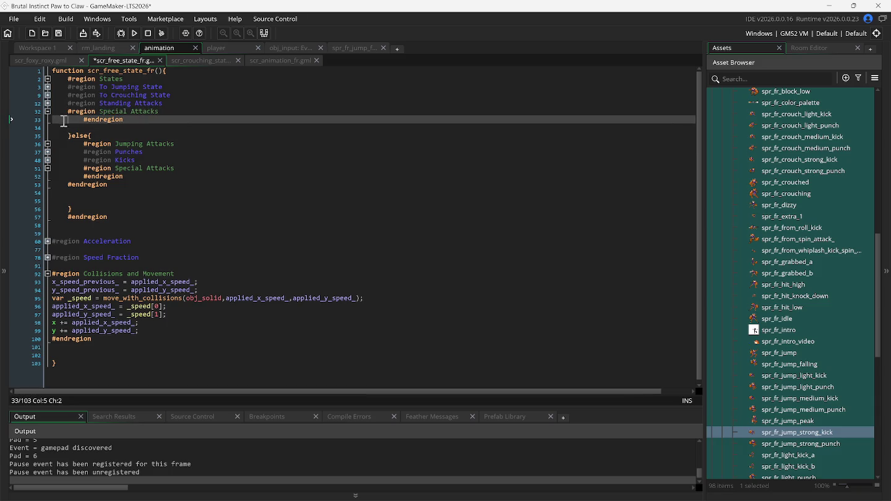
click(49, 112)
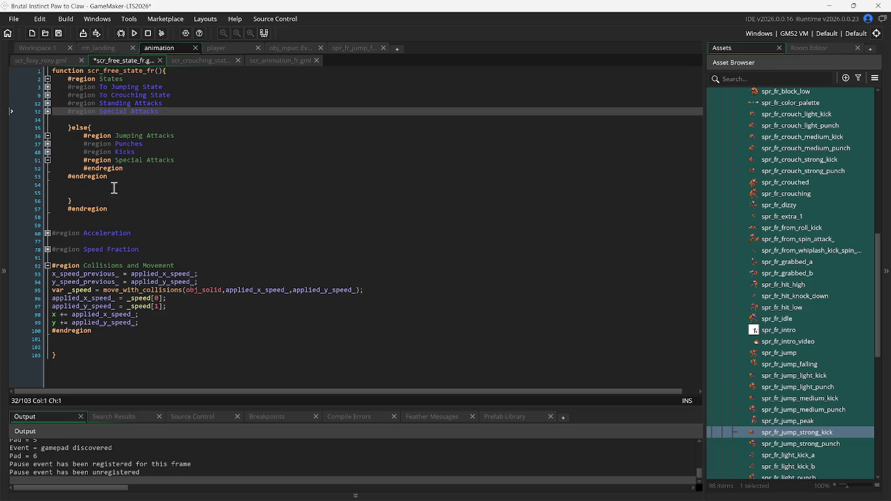
click(48, 160)
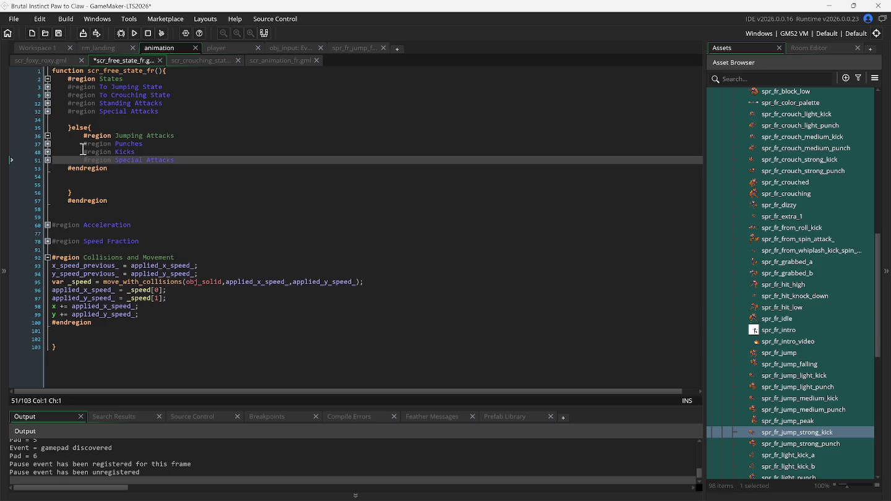
- Cut the three jumping kick input lines out of Punches and tidy its blank lines
click(50, 134)
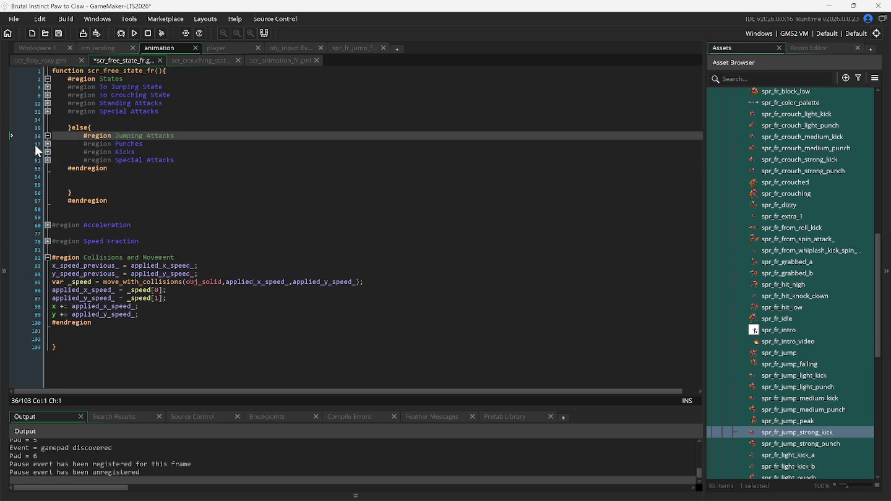
click(48, 143)
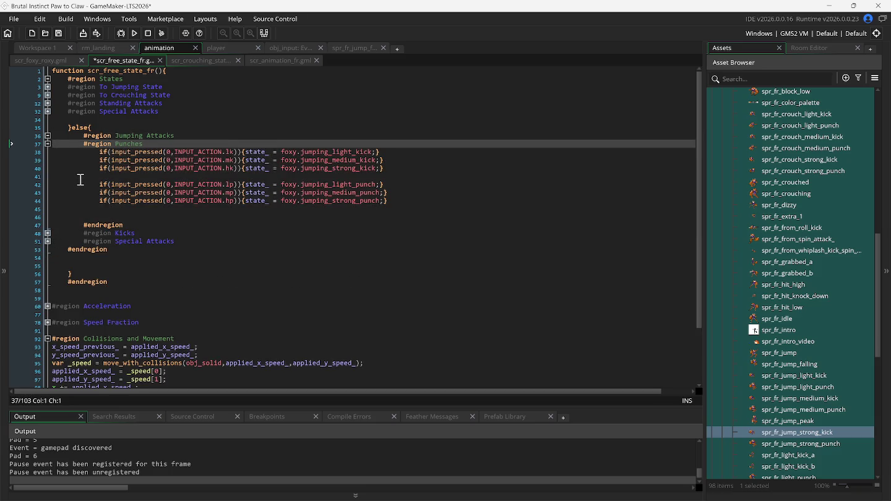
mouse_move(53, 152)
mouse_down()
mouse_move(245, 156)
mouse_move(447, 176)
mouse_up()
right_click(345, 157)
click(367, 164)
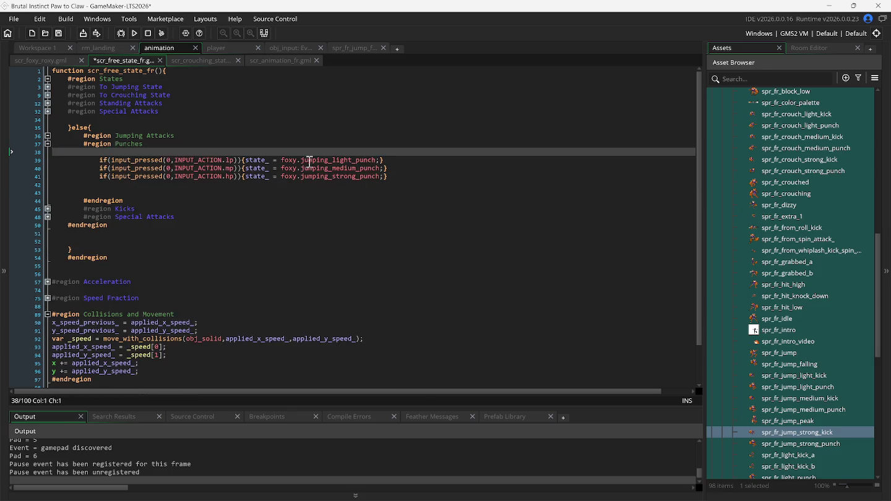
click(163, 146)
key(Delete)
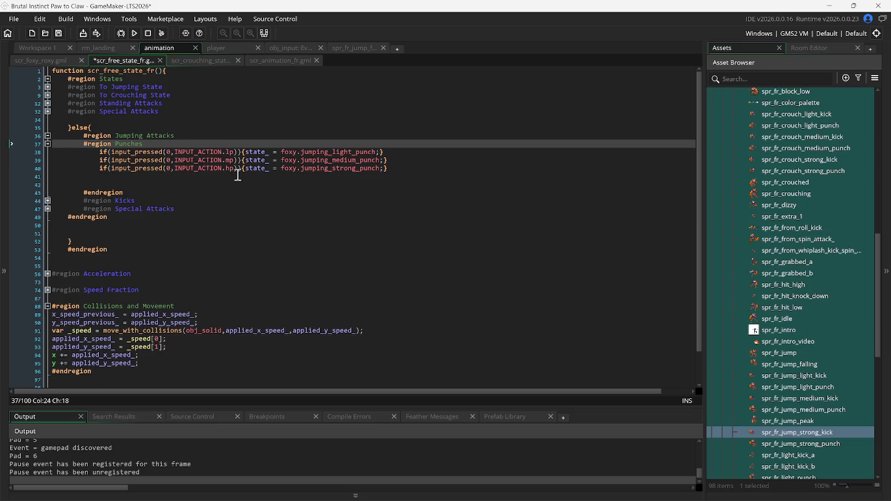
click(410, 176)
key(Delete)
key(Delete)
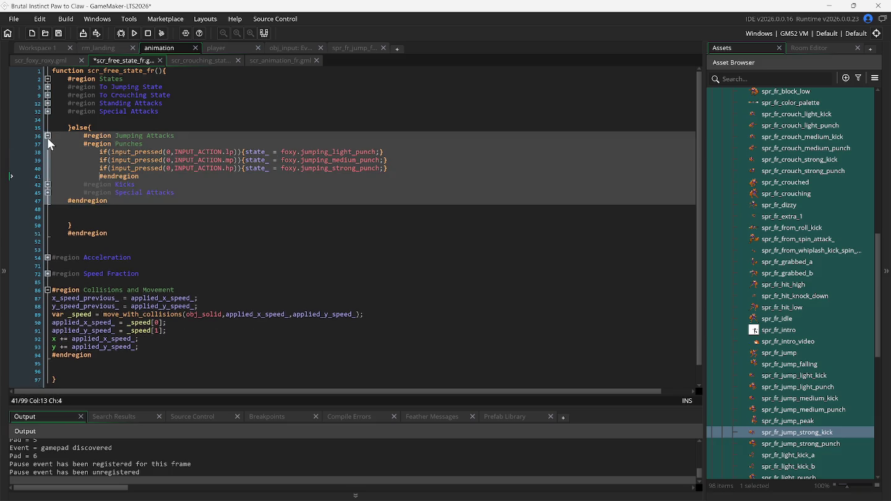
- Paste the jumping kick input lines into the Kicks region and remove the leftover blank line
click(48, 136)
click(47, 137)
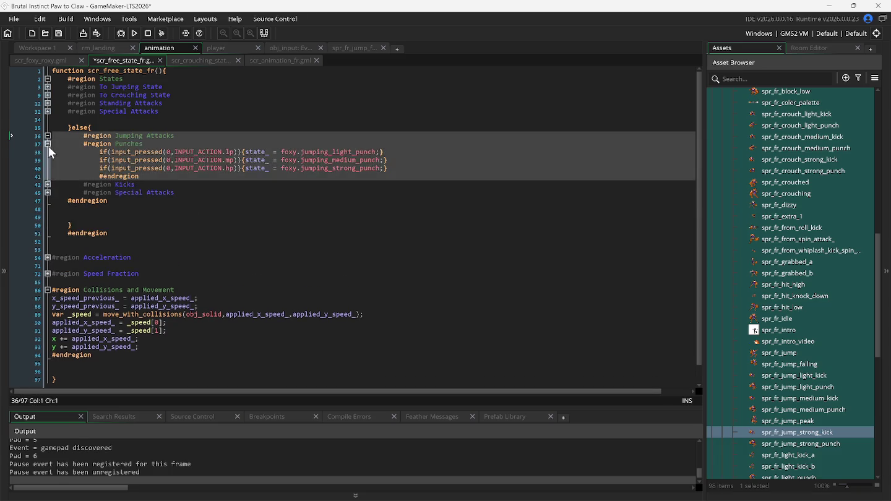
click(48, 145)
click(48, 151)
click(59, 161)
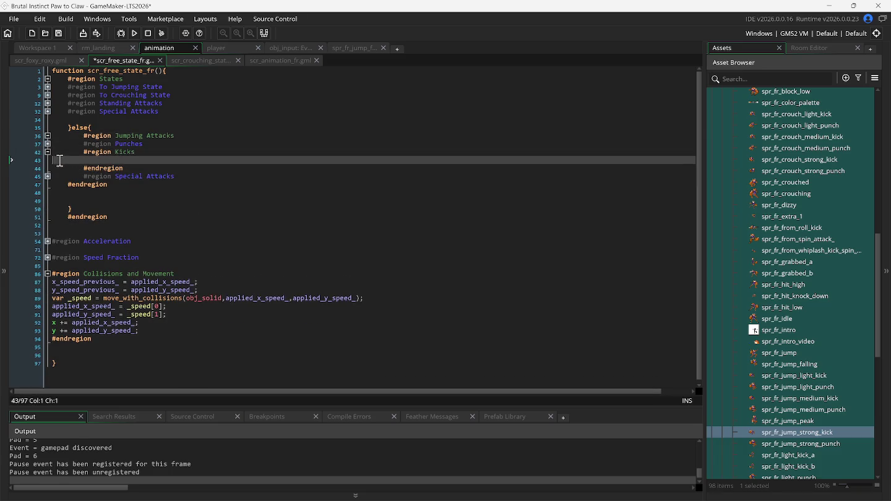
key(ctrl+v)
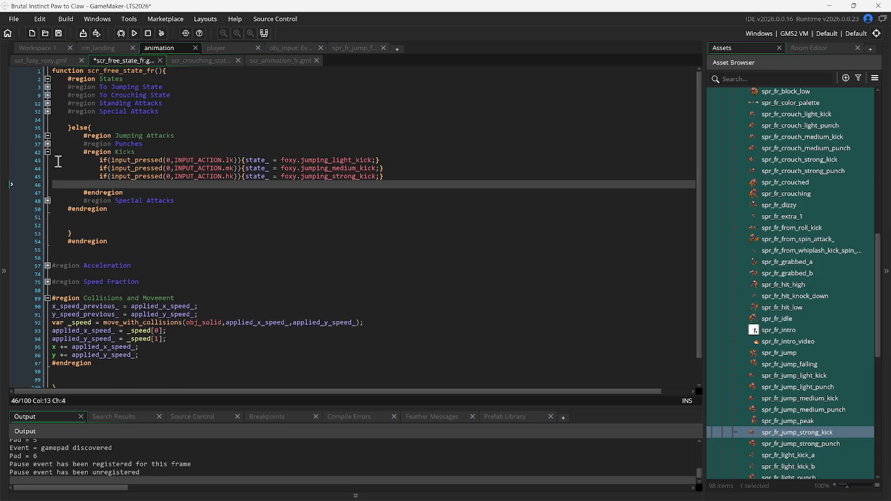
click(385, 176)
key(Delete)
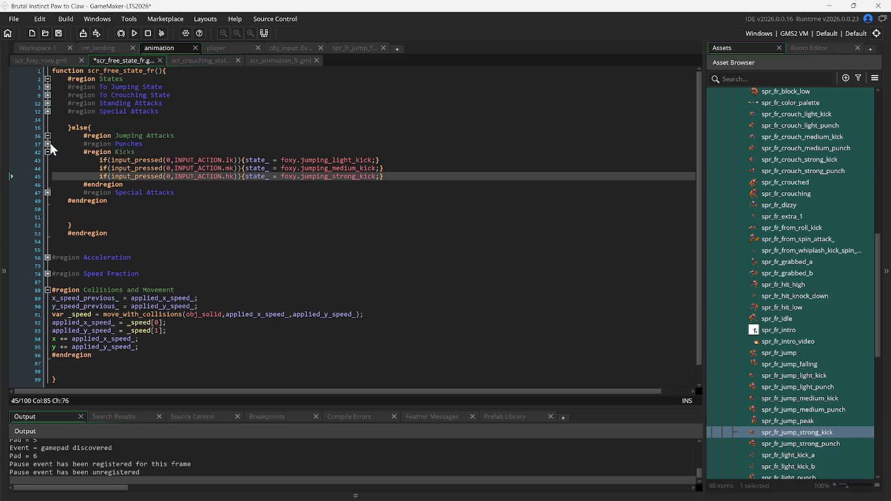
- Review the Punches and Special Attacks regions, then fold Kicks and Punches back up
click(48, 144)
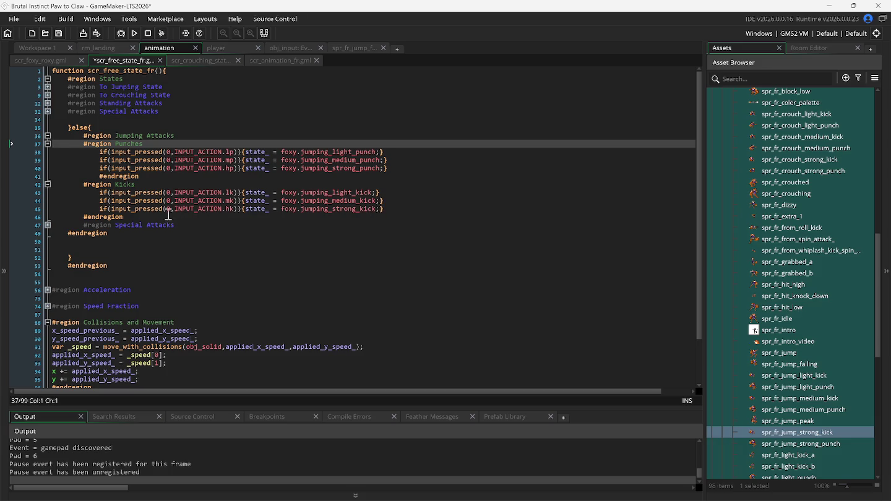
click(48, 225)
click(48, 225)
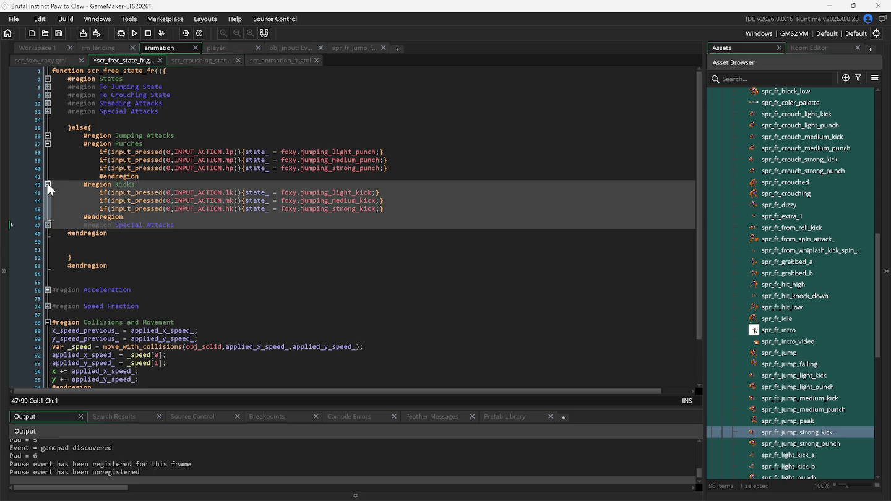
click(48, 185)
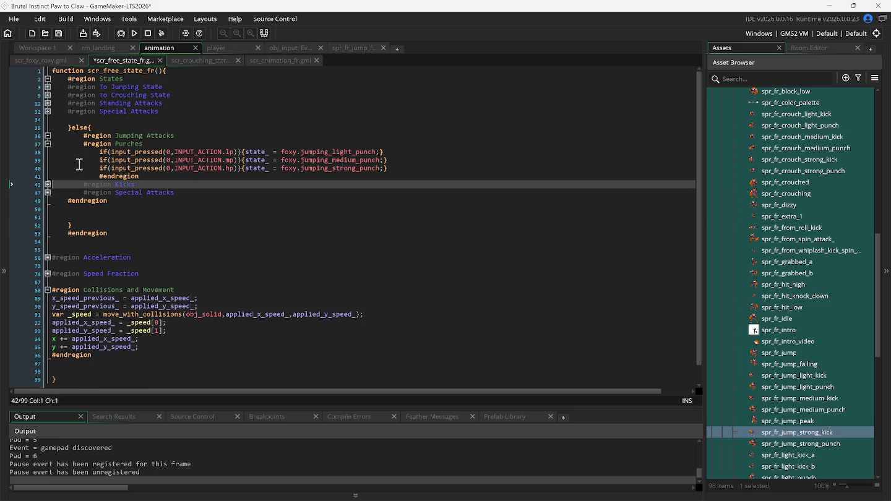
click(48, 144)
click(264, 62)
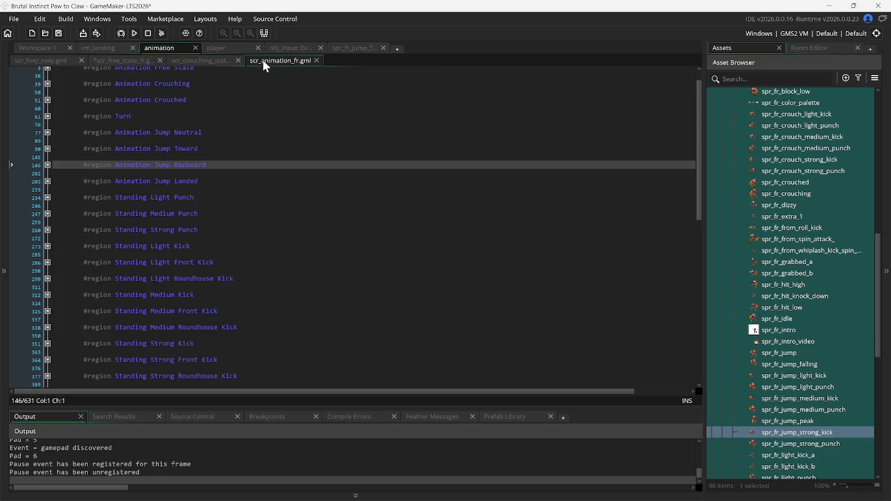
- Duplicate the Jump Strong kick region's code block
scroll(244, 265, down, 5)
scroll(226, 271, down, 4)
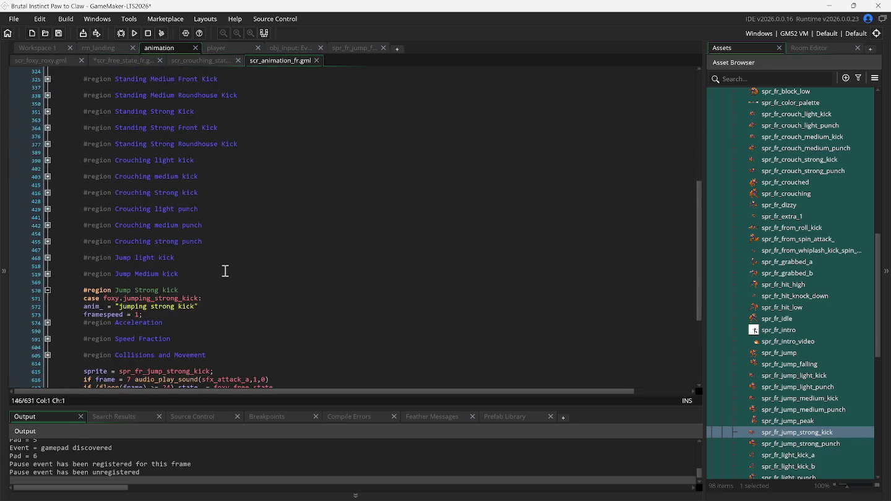
click(48, 244)
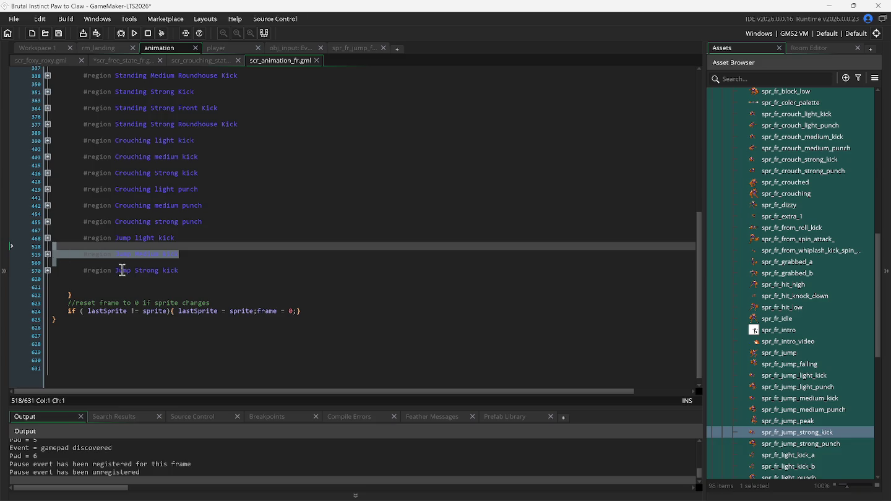
click(237, 286)
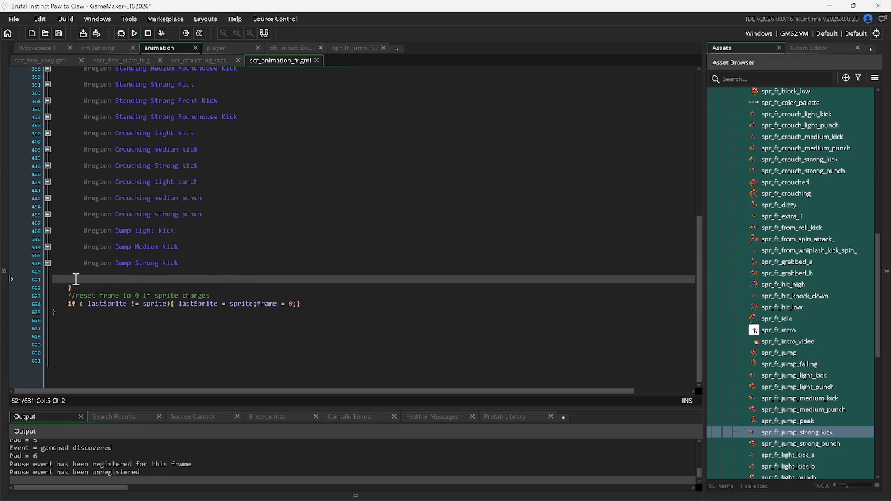
click(48, 264)
scroll(53, 270, down, 2)
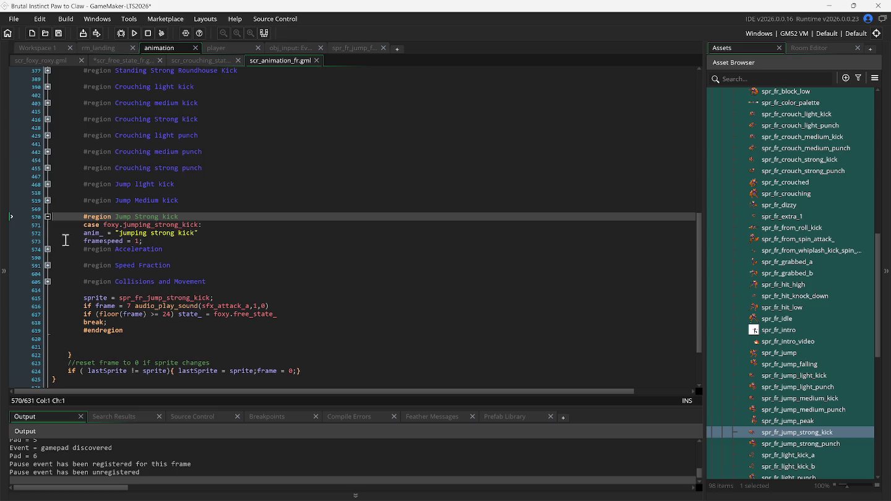
drag(55, 218, 60, 338)
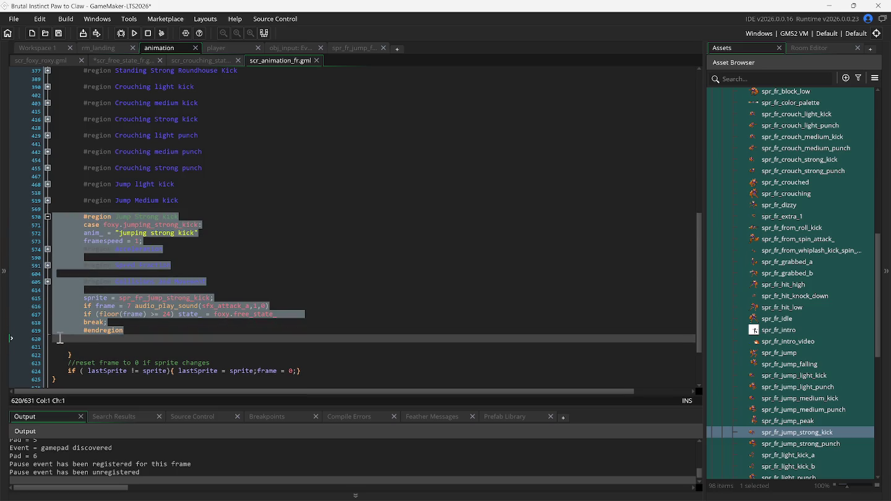
key(ctrl+d)
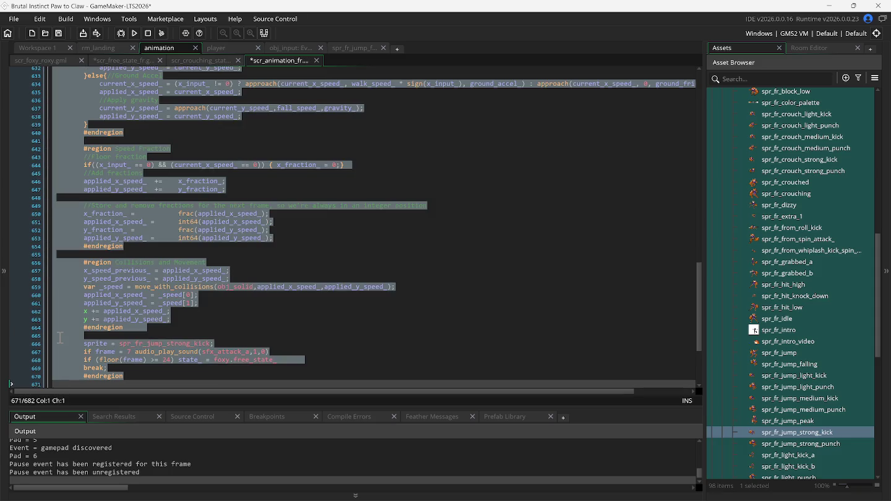
click(107, 262)
- Retitle the duplicated region from Jump Strong kick to Jump Light Punch
scroll(85, 176, up, 6)
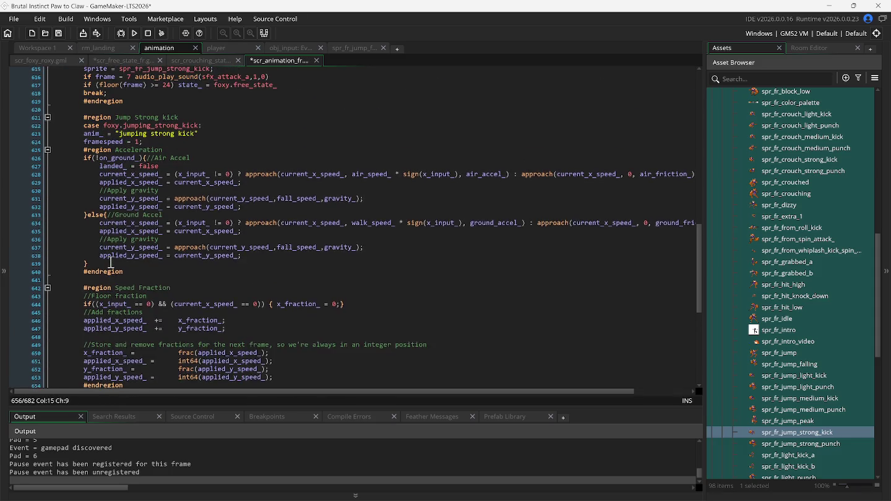
scroll(85, 176, up, 1)
drag(56, 154, 49, 155)
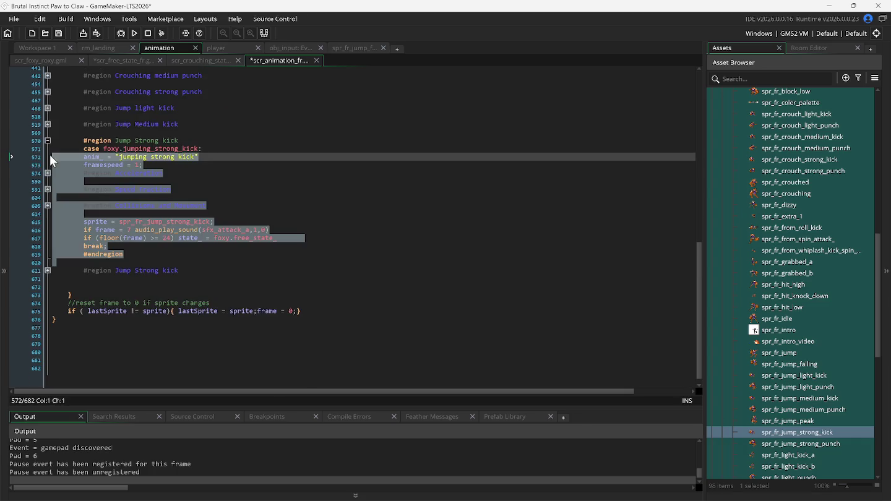
click(226, 190)
click(48, 141)
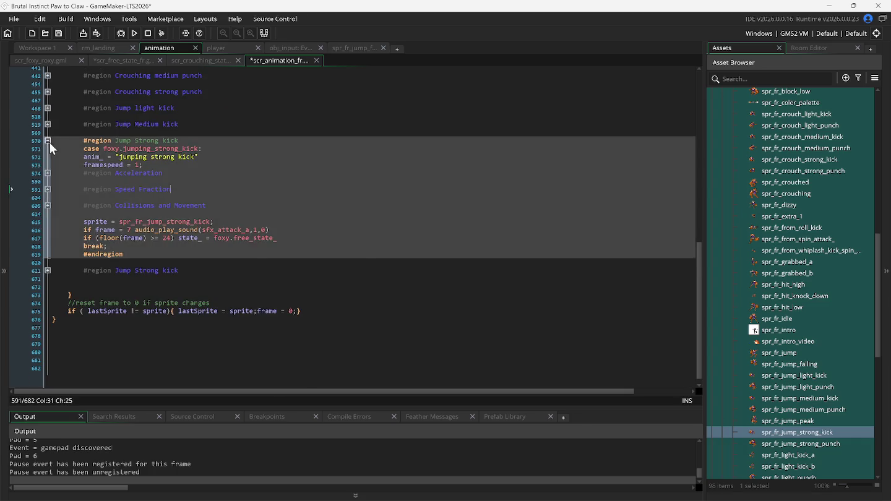
double_click(144, 273)
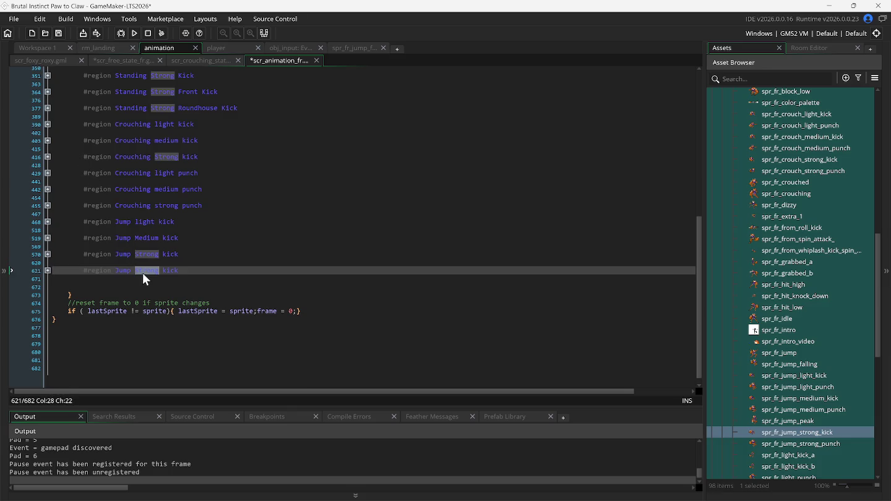
text(Ligh)
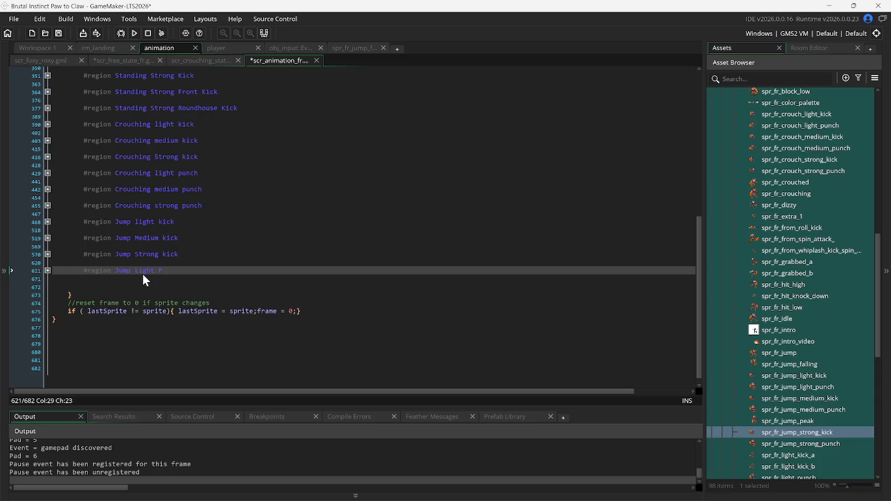
text(nch)
- Change the case to foxy.jumping_light_punch and anim_ to "jumping light punch"
click(48, 271)
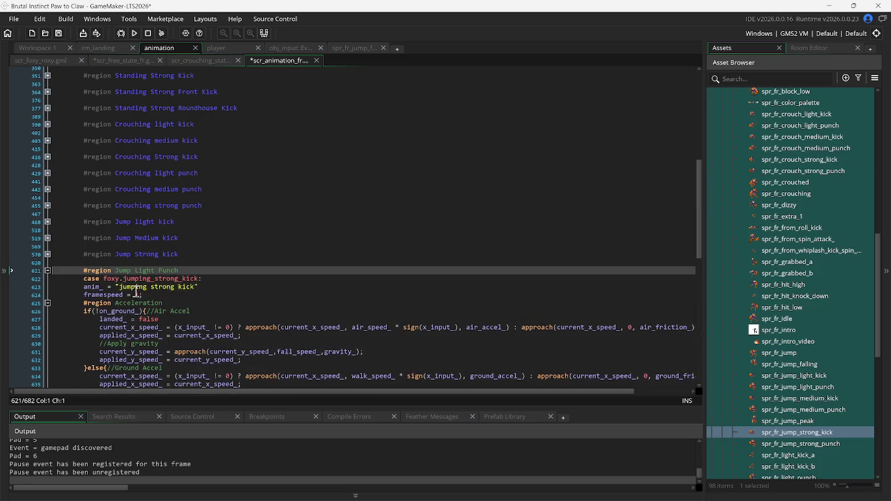
click(166, 279)
double_click(165, 279)
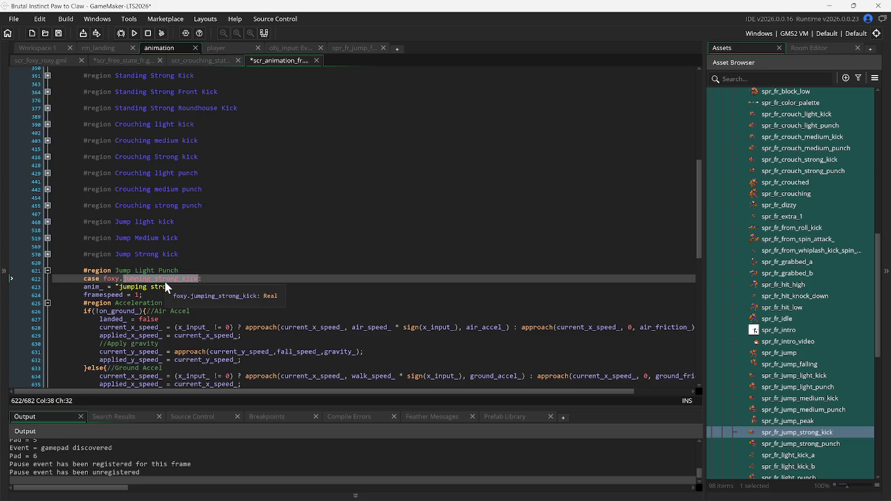
text(j:)
click(220, 357)
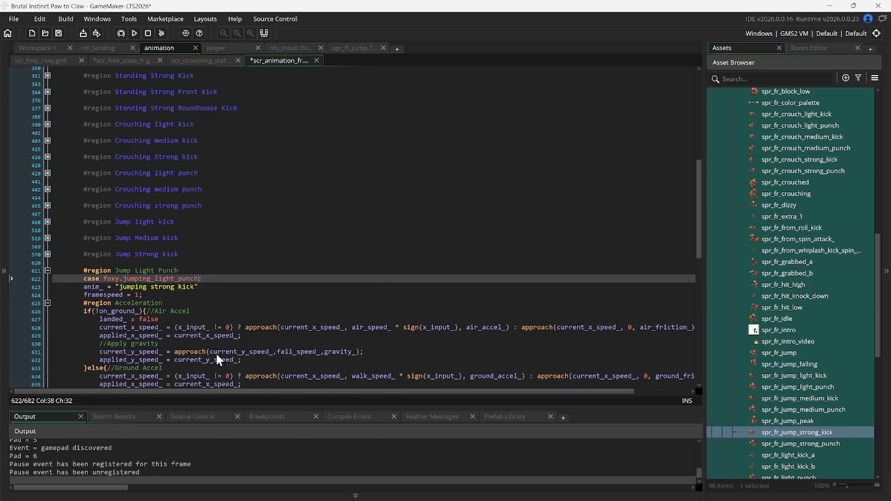
double_click(160, 288)
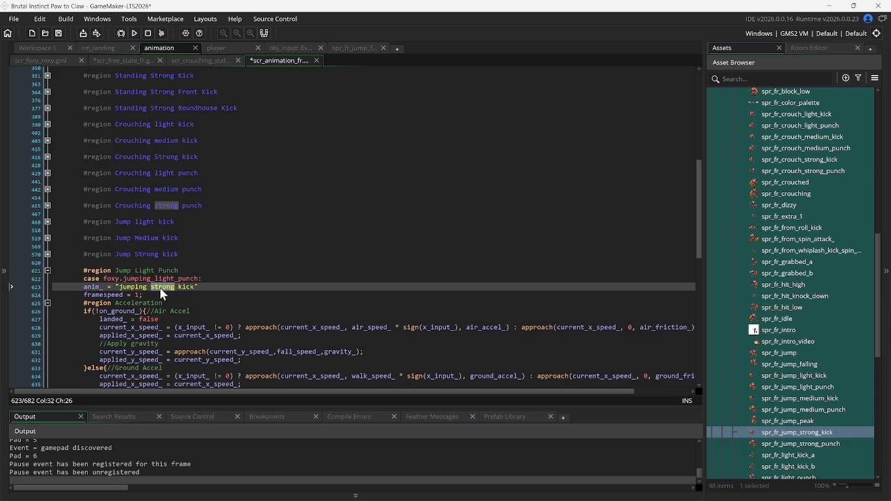
text(light punch)
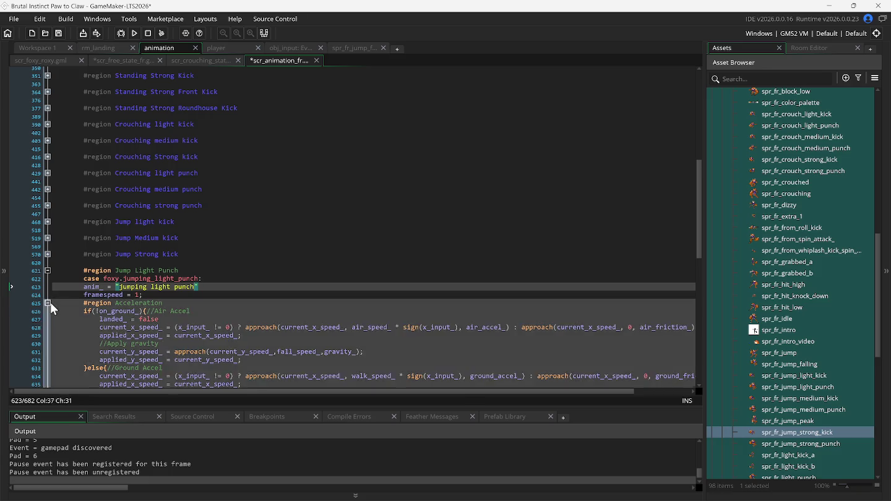
- Set the case's sprite to spr_fr_jump_light_punch and check that sprite's frames
click(49, 303)
click(49, 319)
click(48, 336)
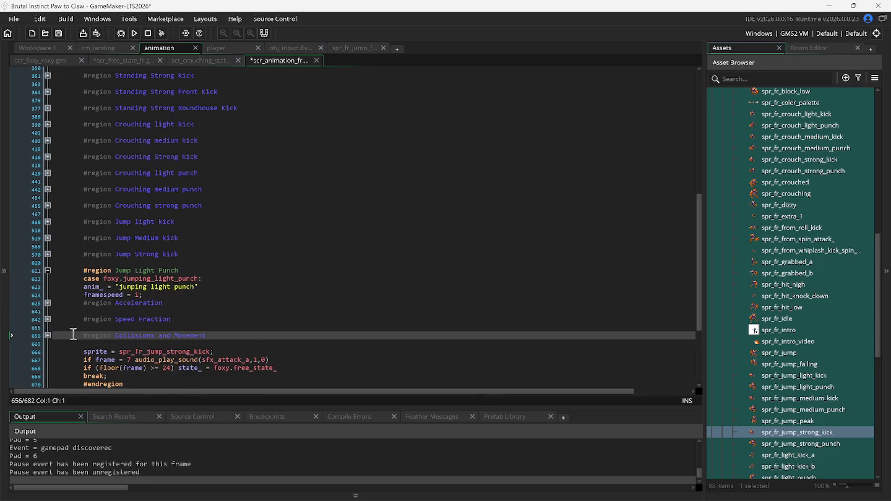
scroll(88, 330, down, 1)
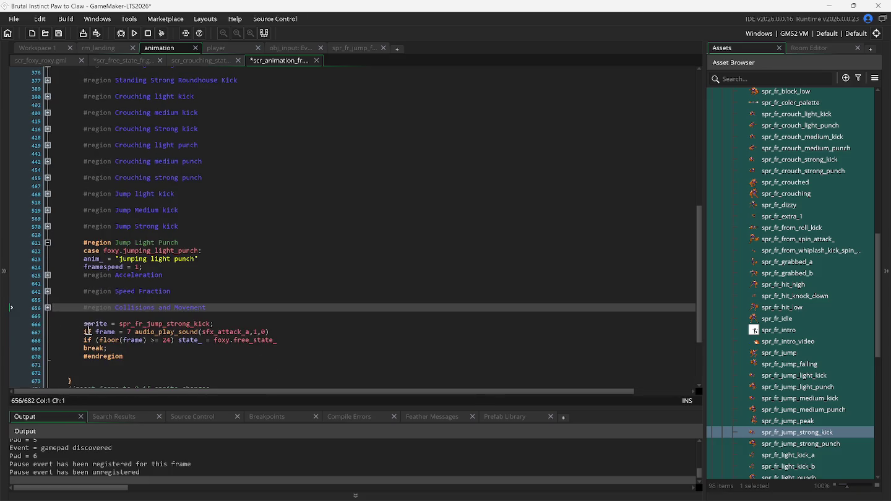
click(209, 325)
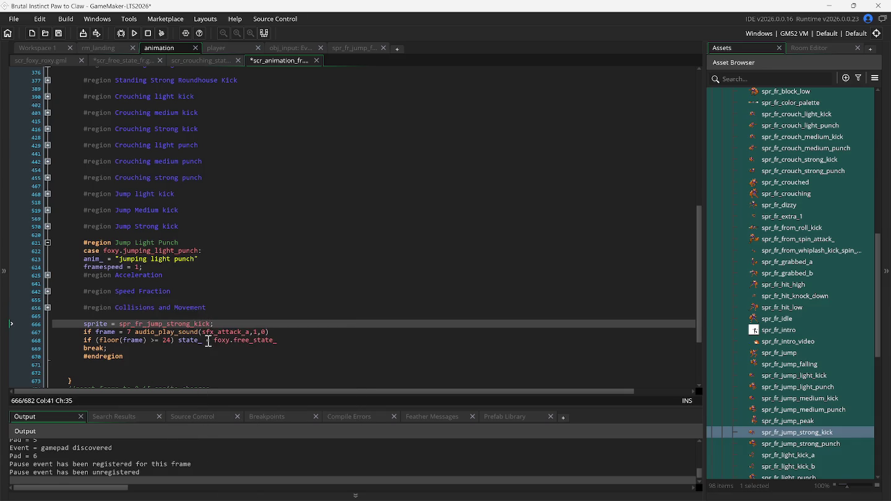
key(BackSpace)
key(BackSpace)
key(BackSpace)
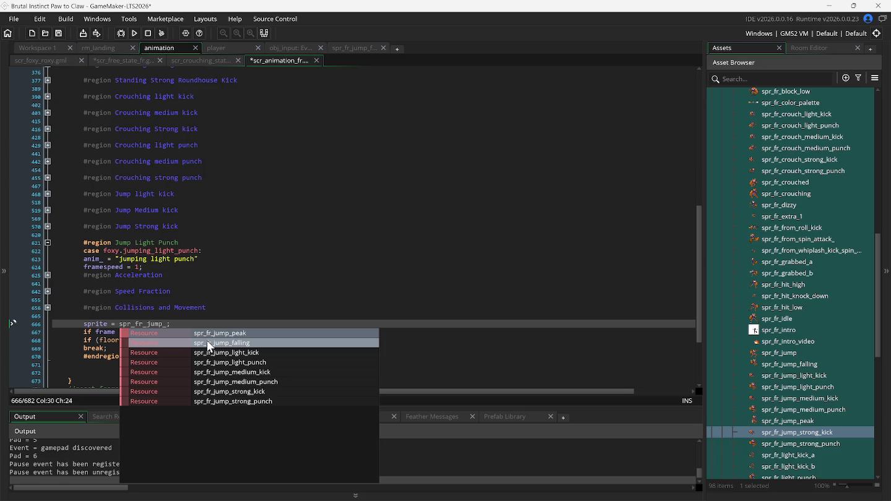
click(212, 362)
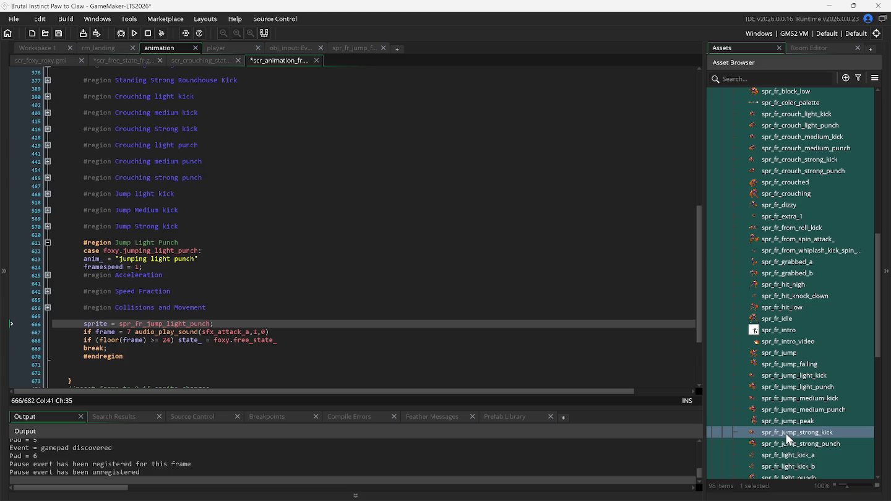
double_click(800, 387)
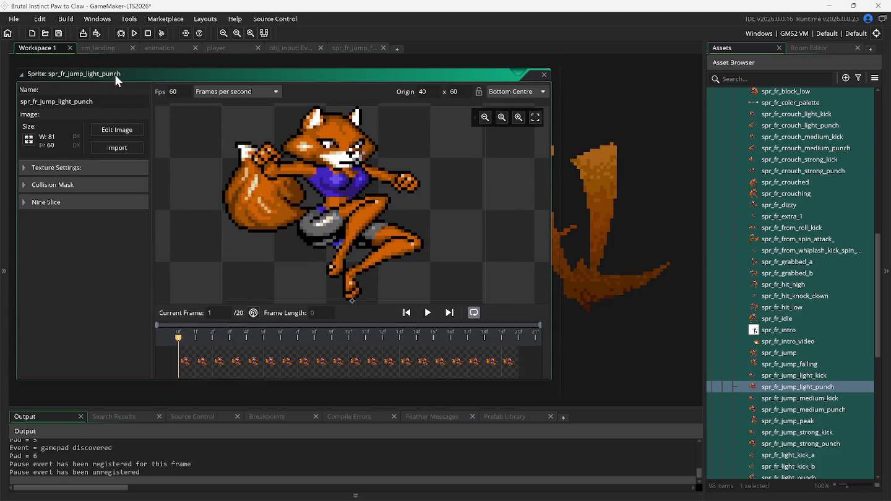
click(159, 48)
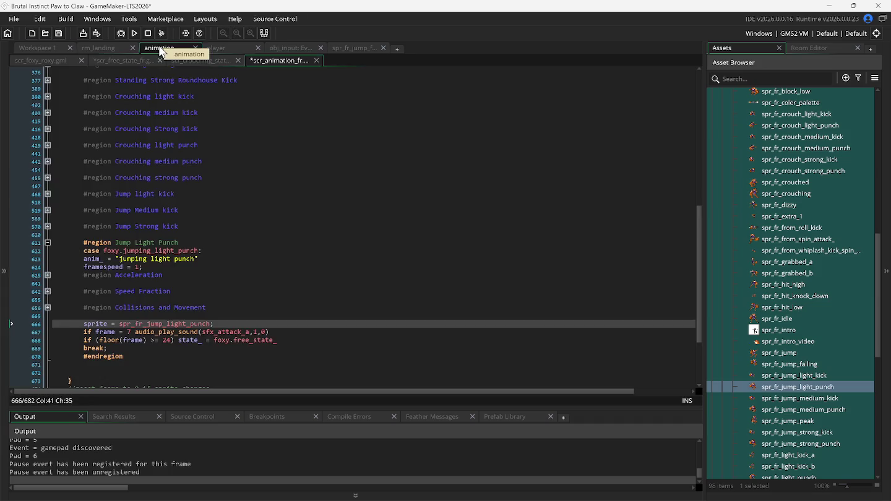
- Set the exit frame to 20 and sound trigger frame to 7, then run and test a jump
click(168, 340)
key(Delete)
text(0)
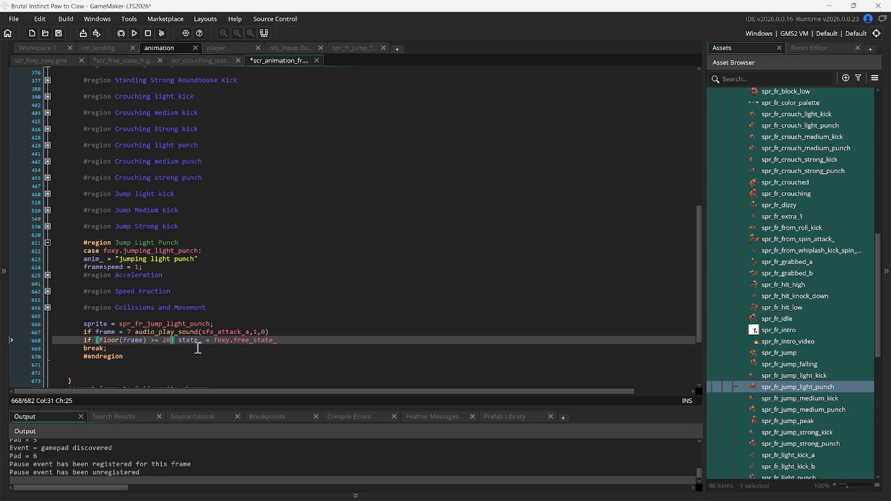
click(133, 332)
key(BackSpace)
text(7)
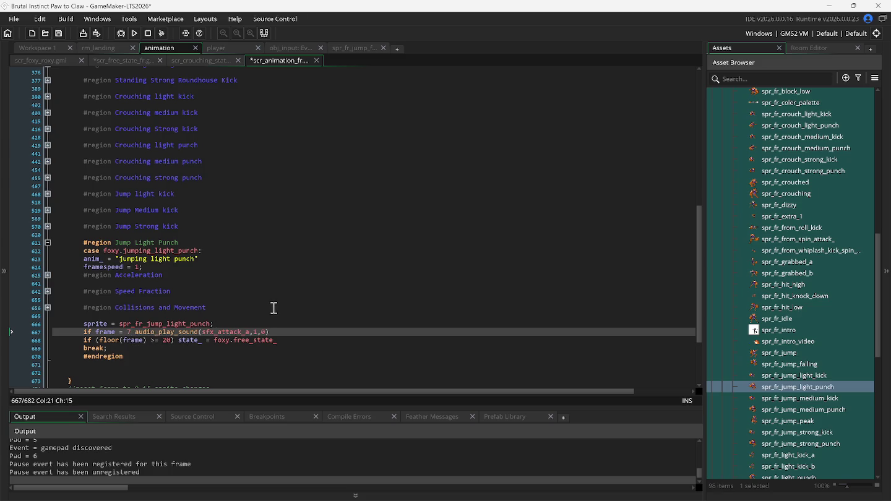
key(F5)
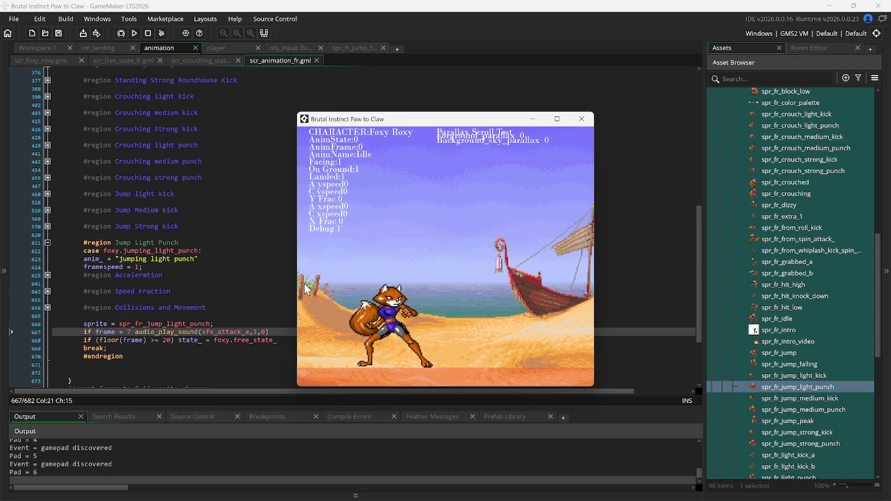
key(Up)
- Check spr_fr_jump_strong_kick's origin via the window list, then return to spr_fr_jump_light_punch
click(29, 46)
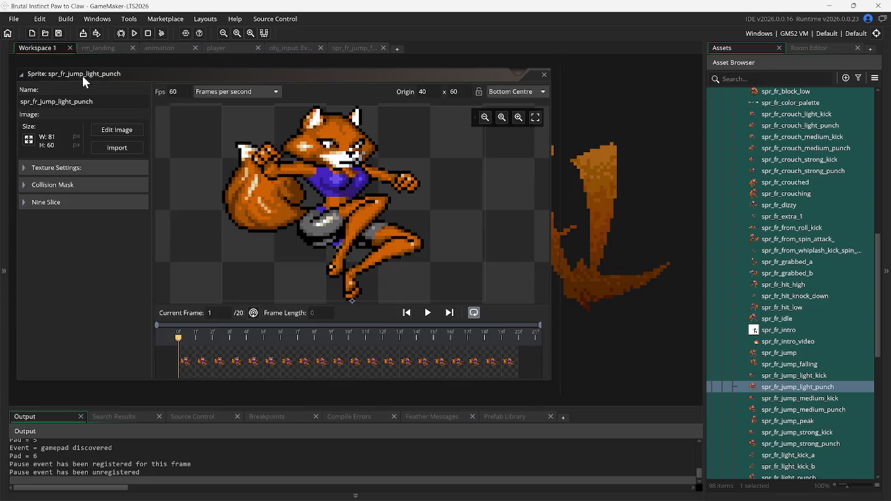
right_click(605, 255)
mouse_move(623, 273)
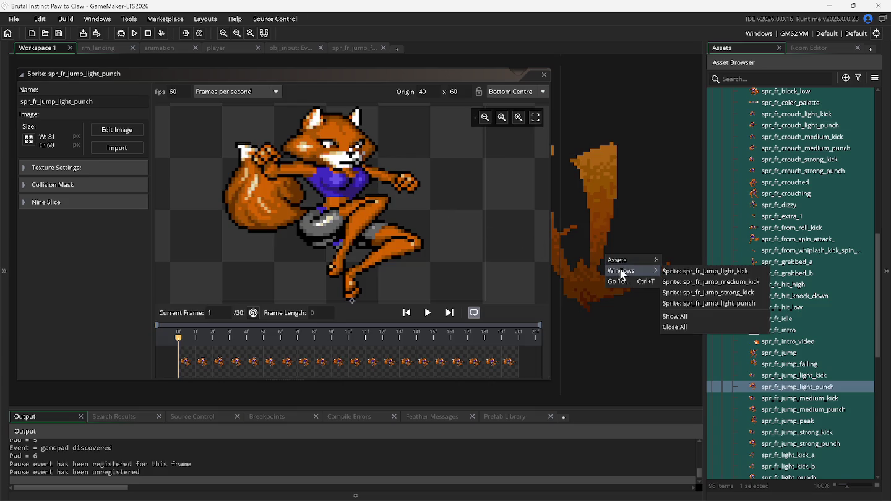
click(690, 303)
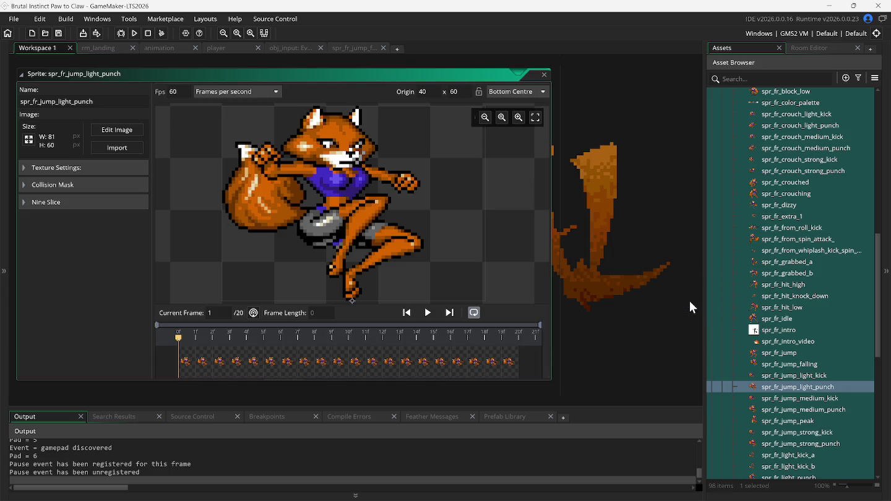
right_click(663, 294)
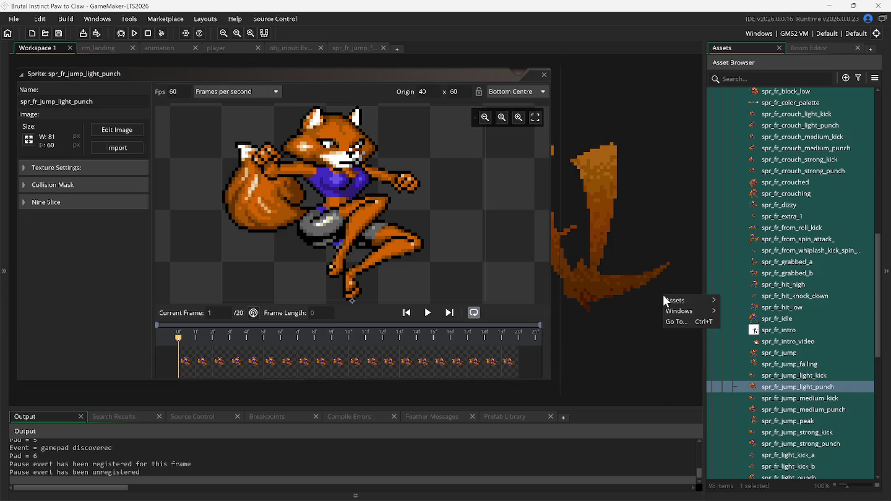
mouse_move(679, 314)
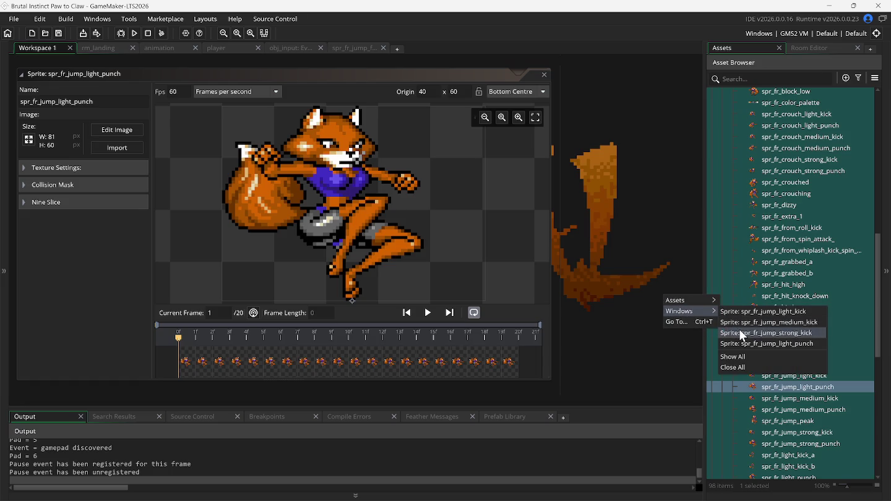
click(742, 333)
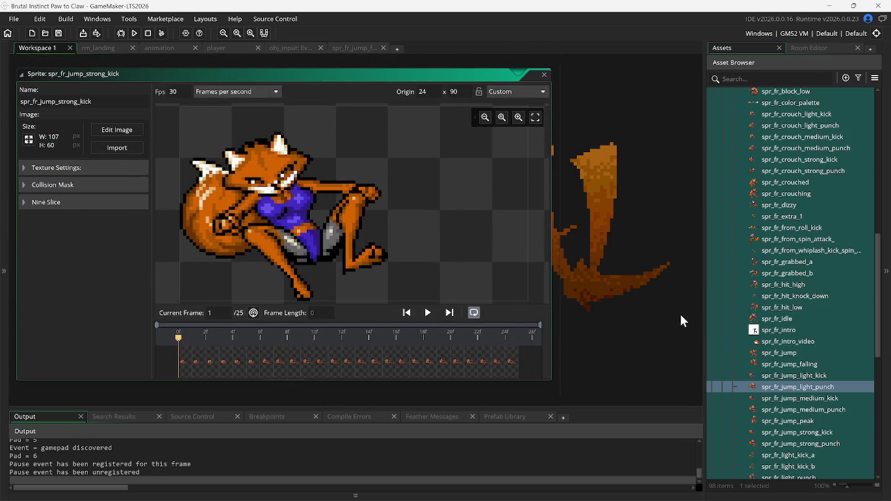
right_click(619, 304)
mouse_move(636, 317)
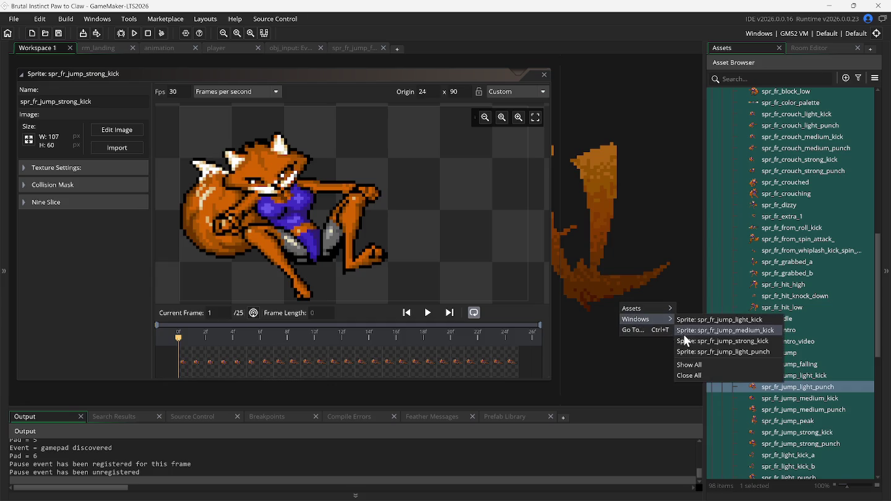
click(704, 351)
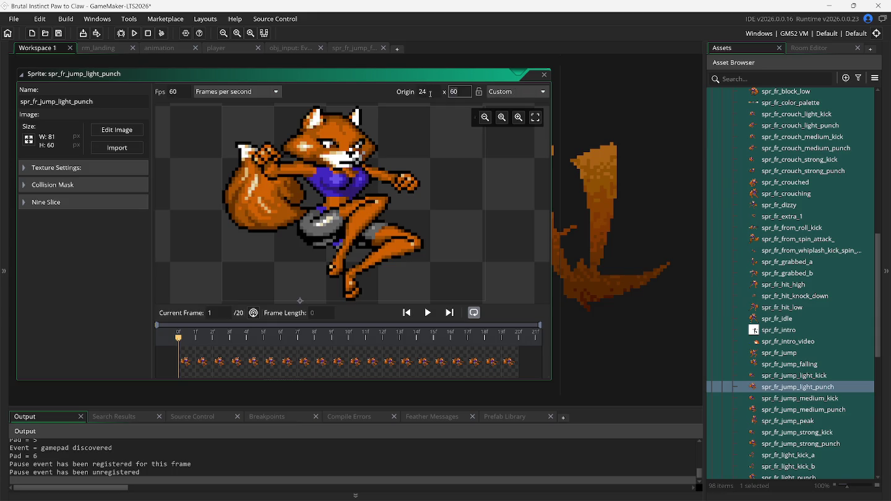
- Set the sprite's origin Y to 80 and test Foxy's jumping light punch in game
key(F5)
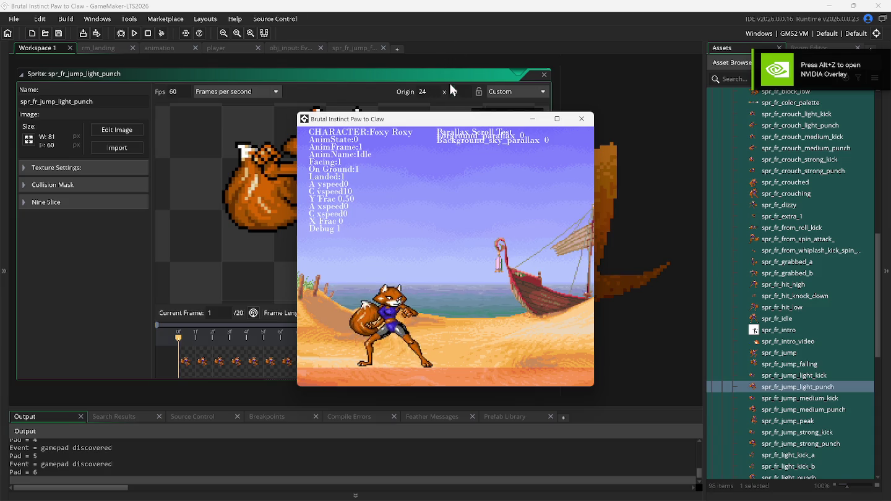
click(450, 93)
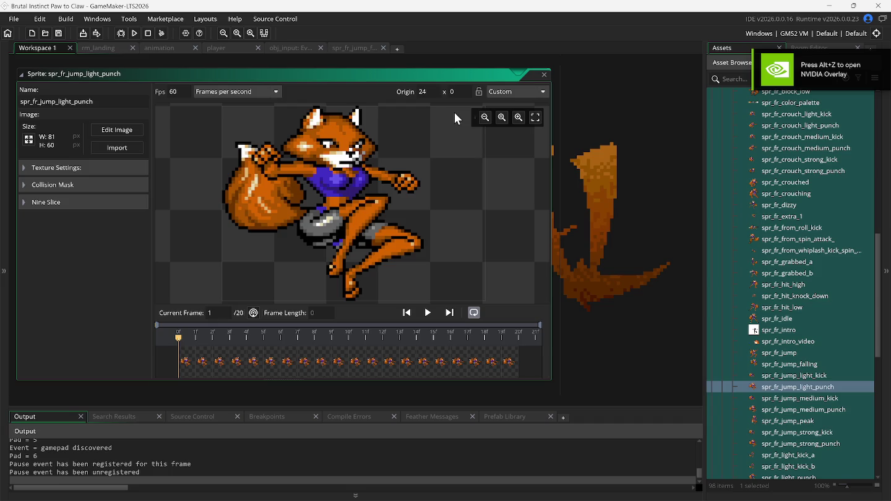
text(8)
key(F5)
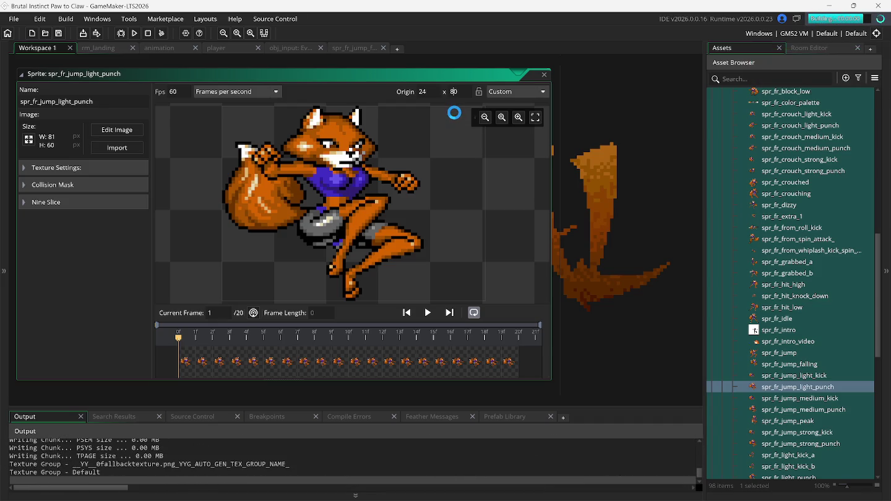
key(Up)
key(a)
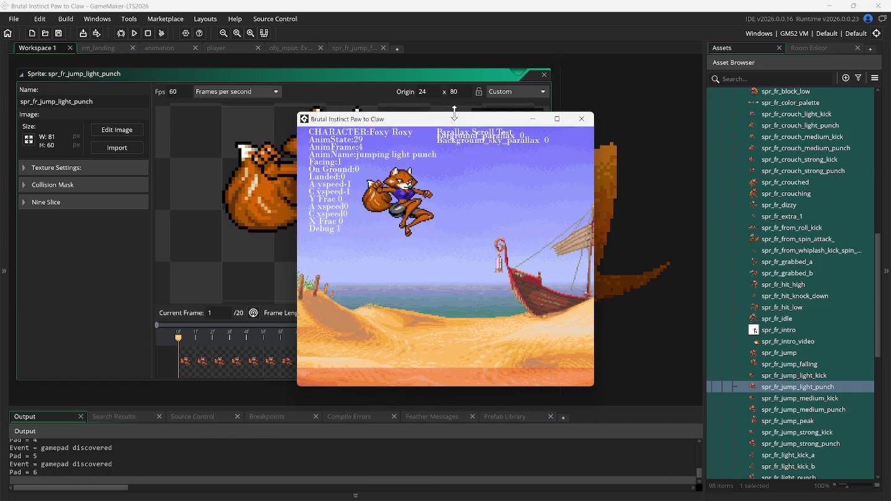
key(Up)
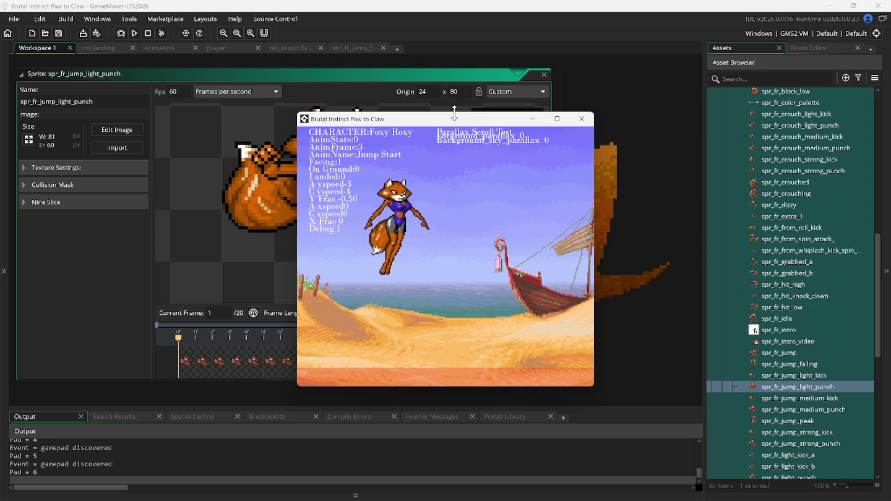
key(a)
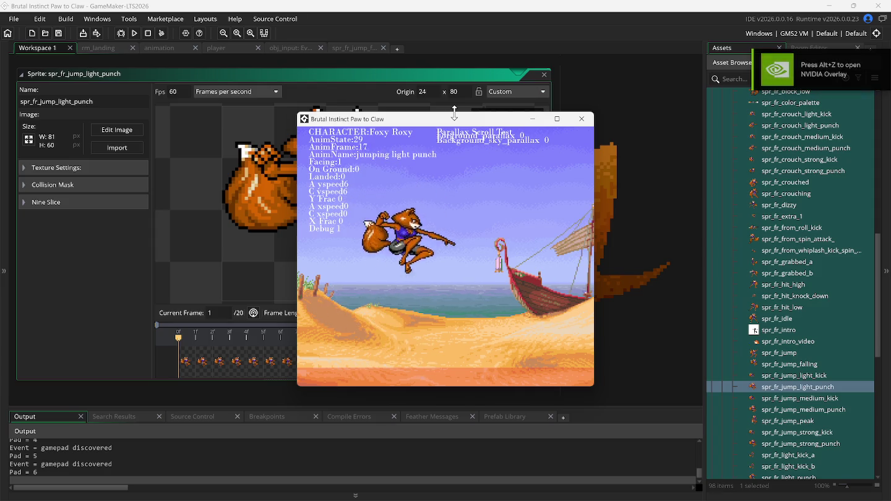
- Rerun the game and test the mid-air punch again
click(438, 100)
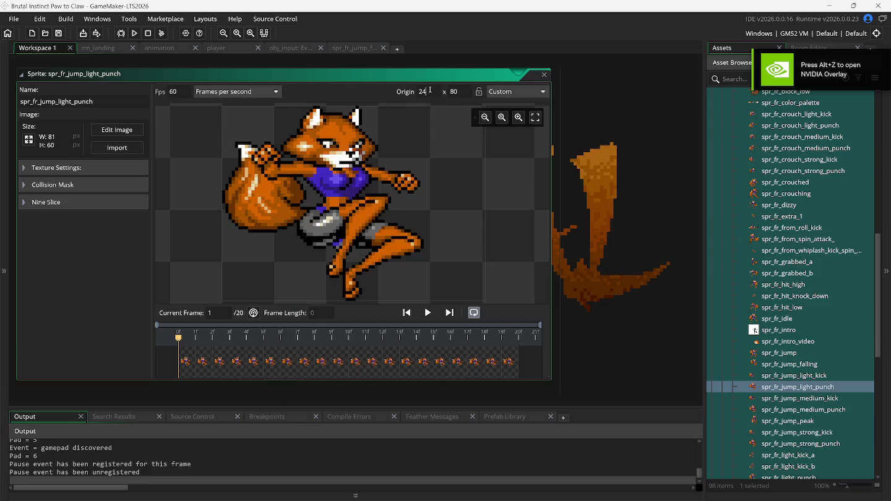
key(F5)
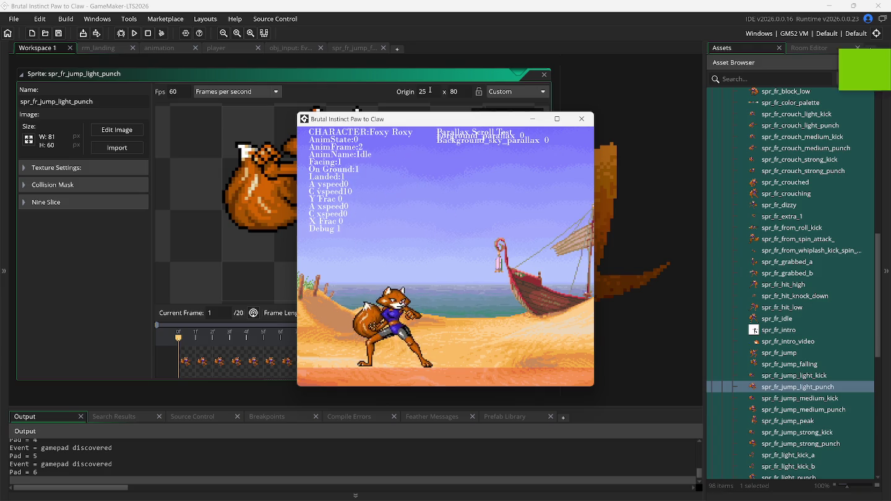
key(Escape)
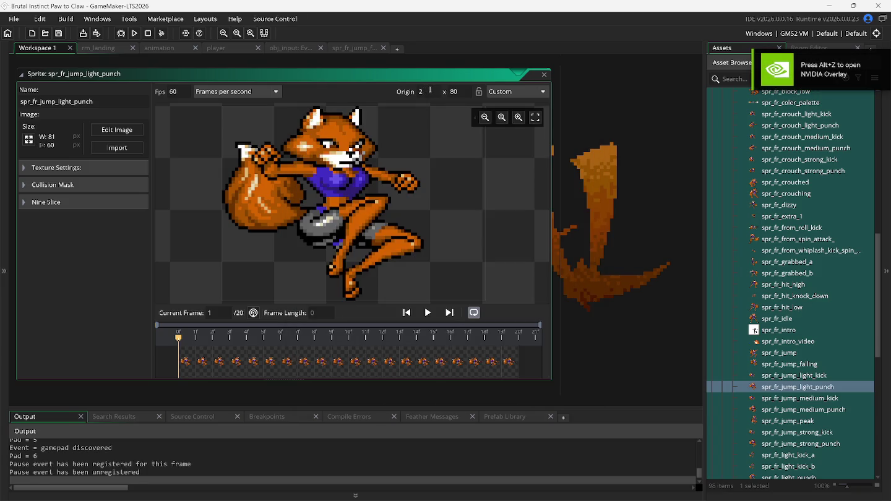
key(F5)
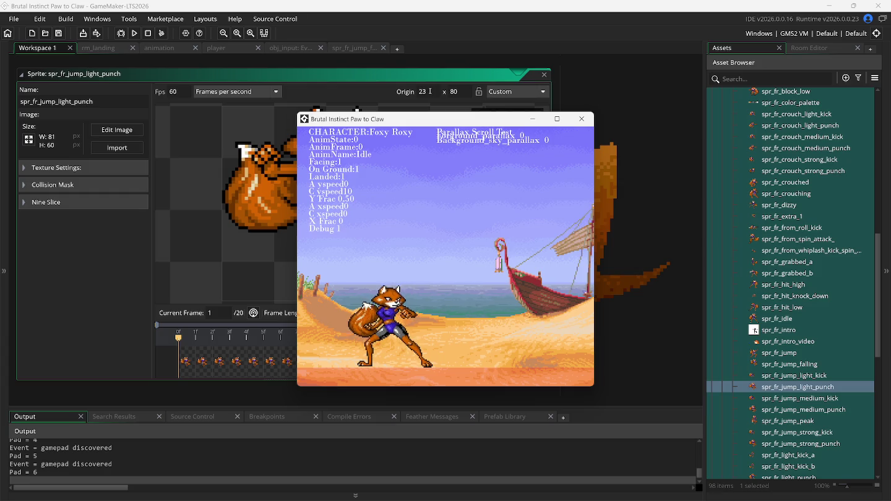
key(Up)
key(z)
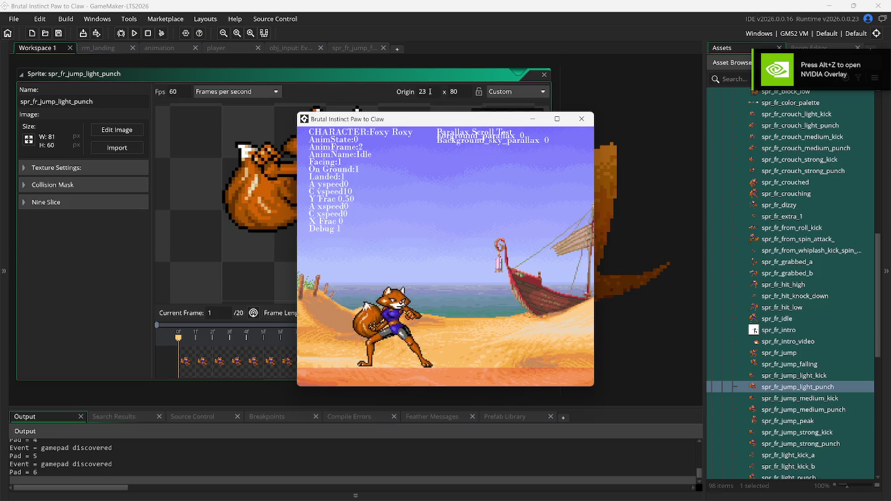
click(430, 91)
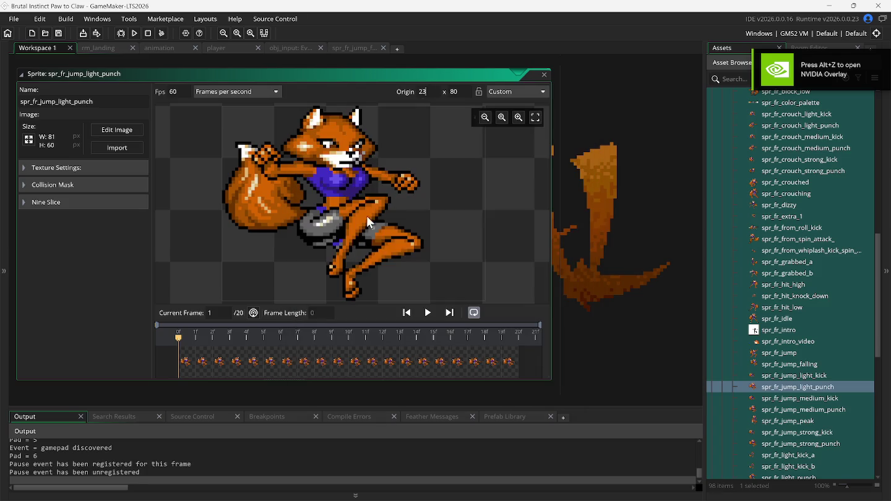
- Set origin X to 25 and test the jump punch over several game runs
text(5)
key(F5)
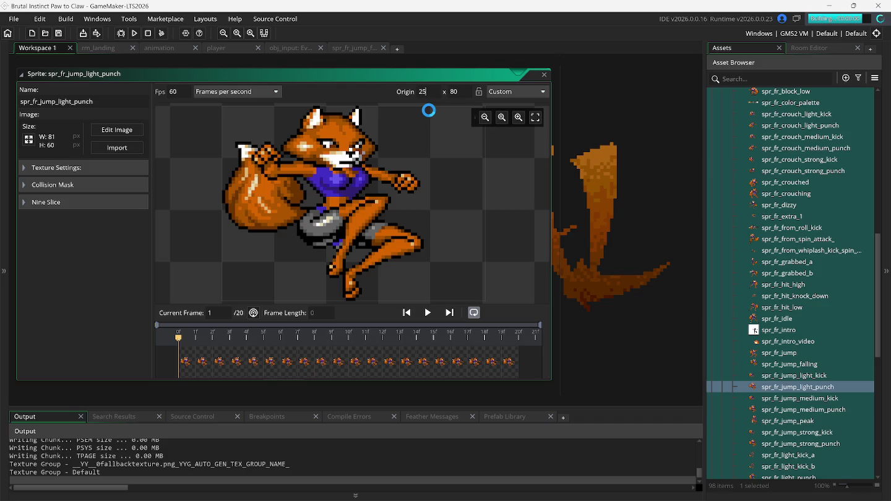
key(Up)
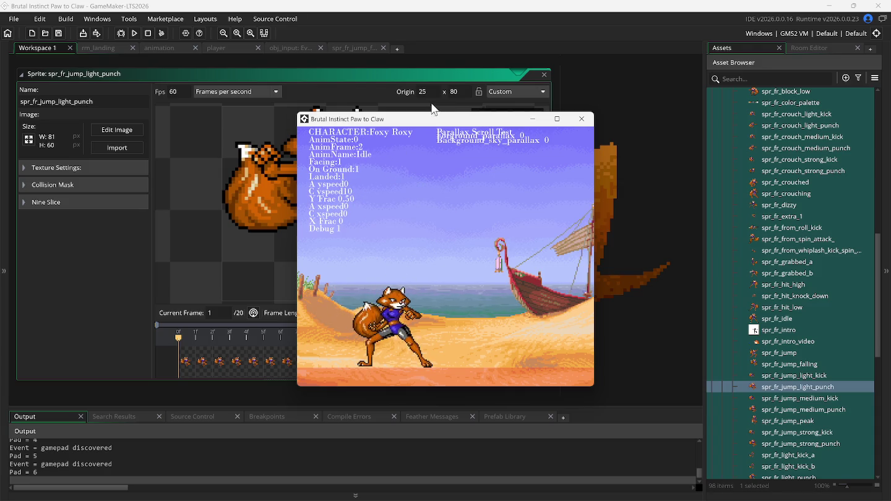
click(430, 92)
key(F5)
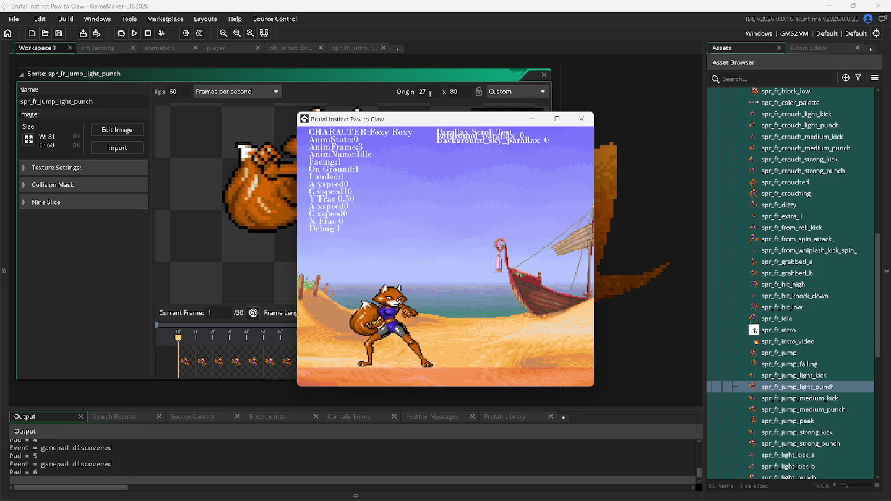
key(Escape)
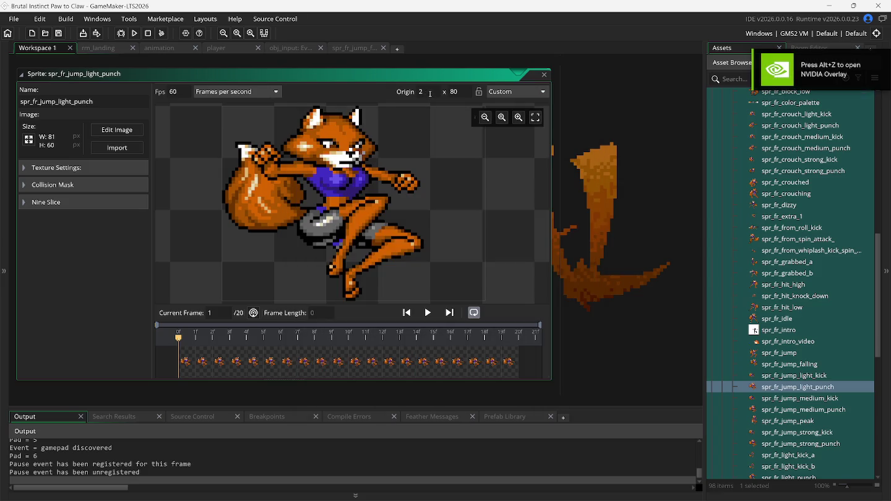
text(8)
key(F5)
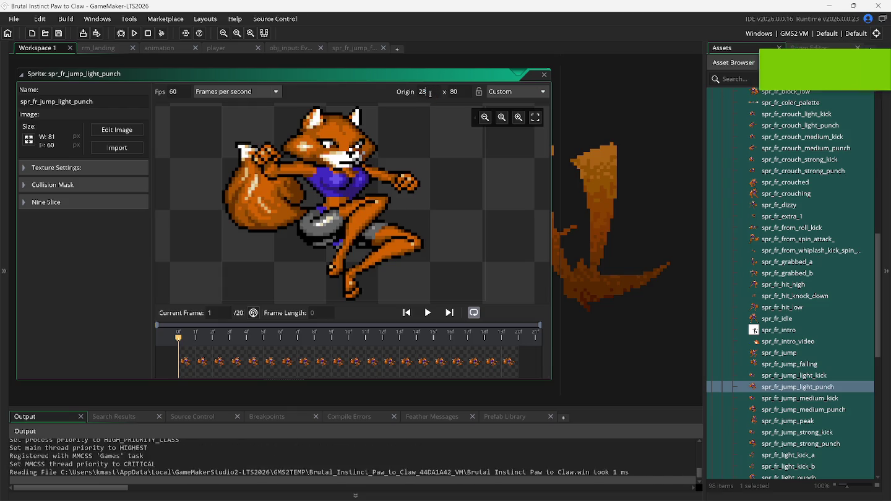
key(z)
key(Up)
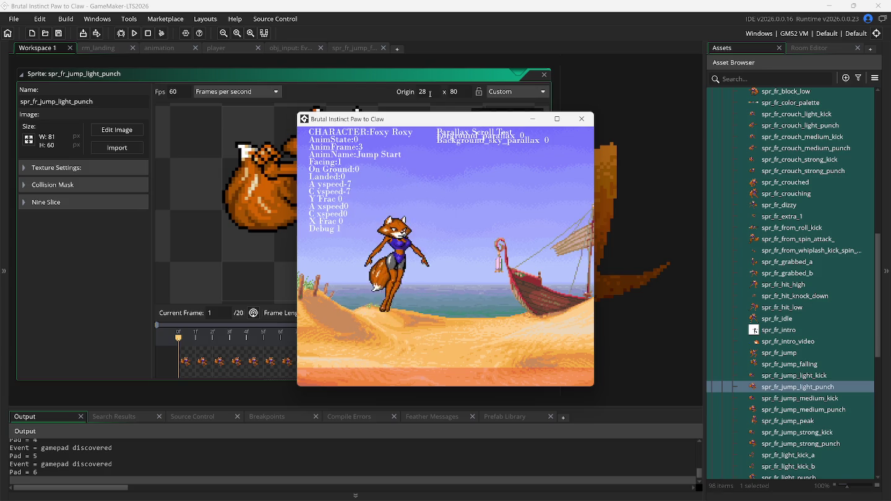
key(z)
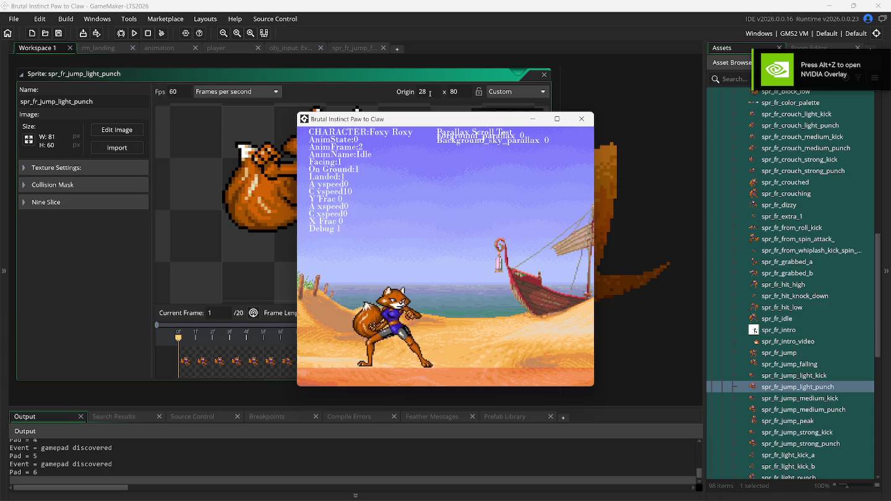
- Retest the jumping light punch, then bring up the original Brutal game in Snes9x
key(Escape)
key(F5)
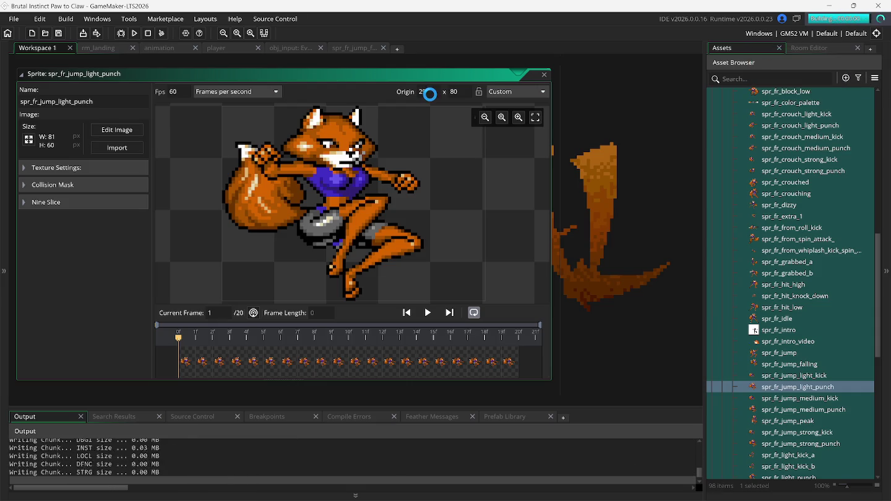
key(Up)
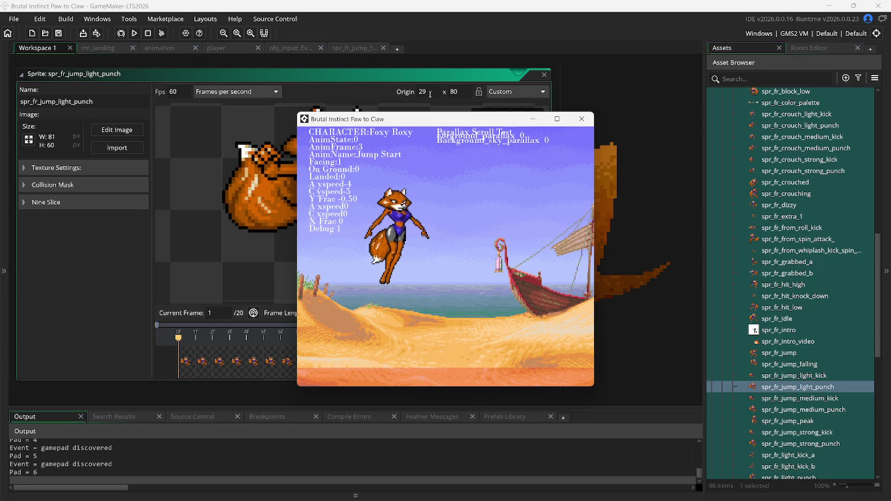
key(a)
key(Up)
key(a)
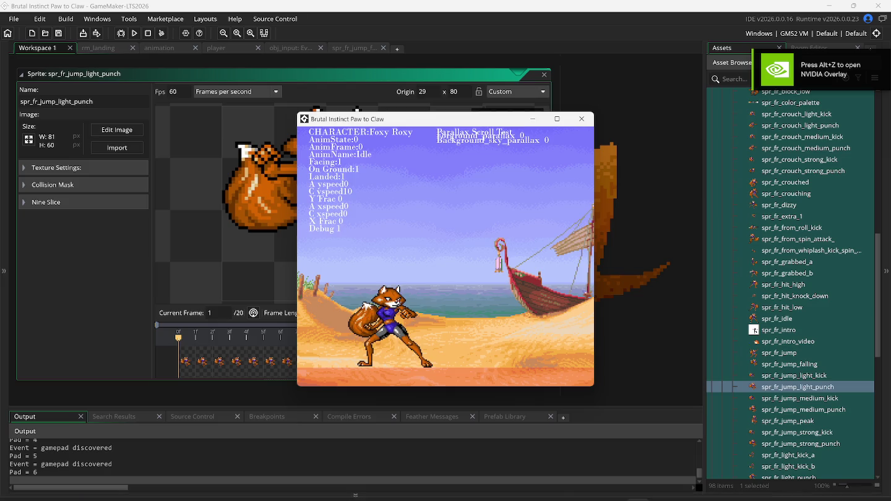
click(613, 491)
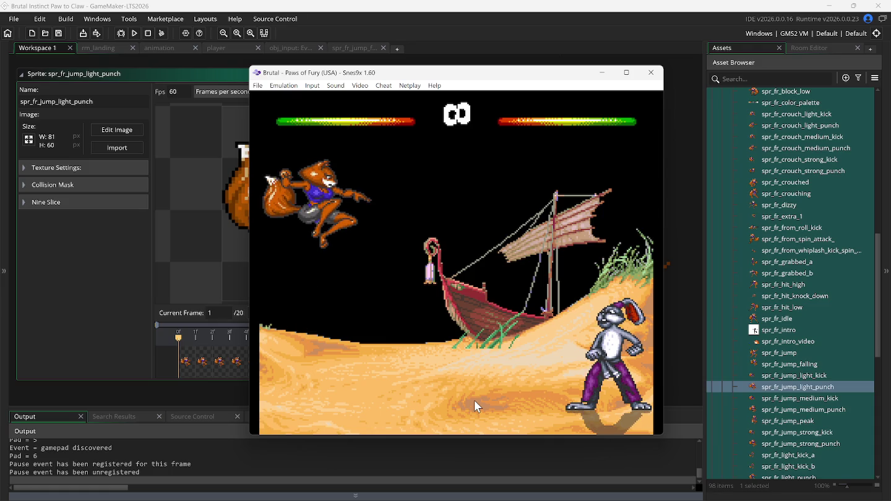
- Load the Snes9x save state to watch Foxy's original jump punch, then return to GameMaker
key(F1)
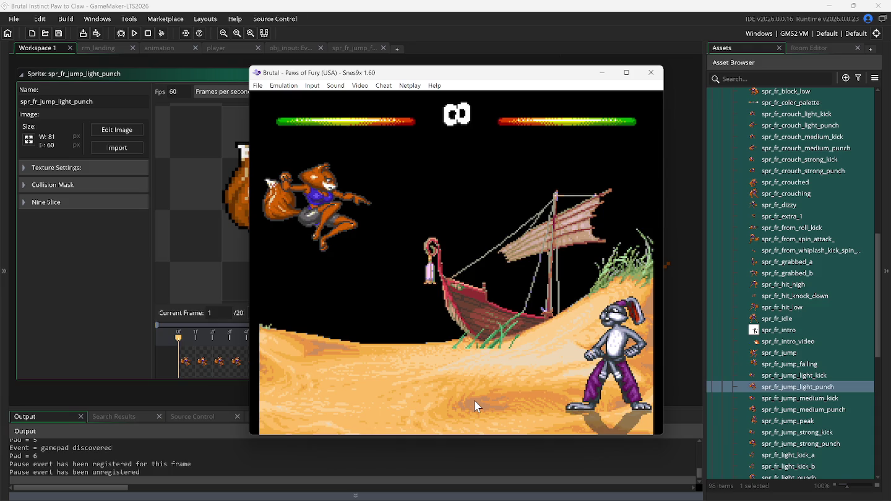
click(217, 75)
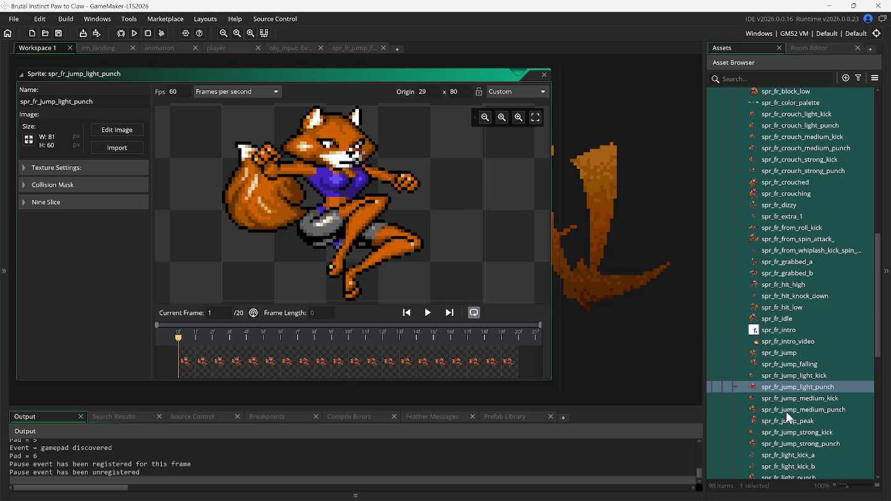
- Lock the light punch origin and give spr_fr_jump_medium_punch an origin of 29, 80
click(479, 91)
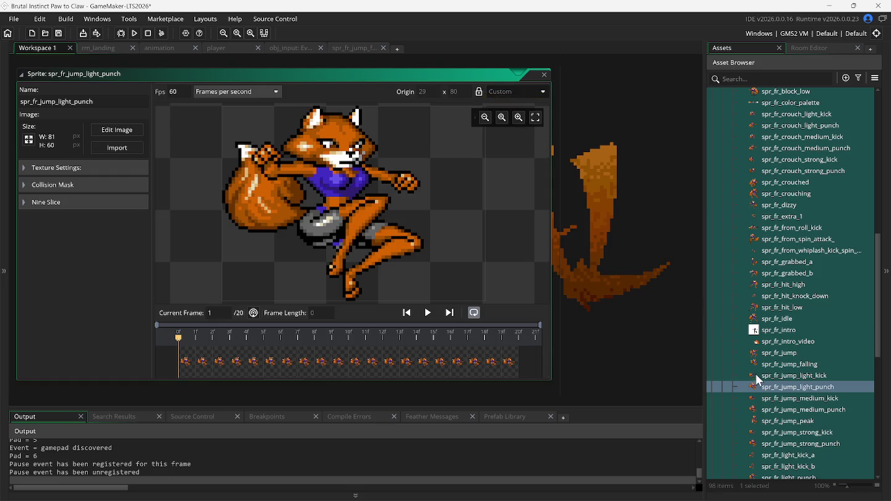
double_click(783, 410)
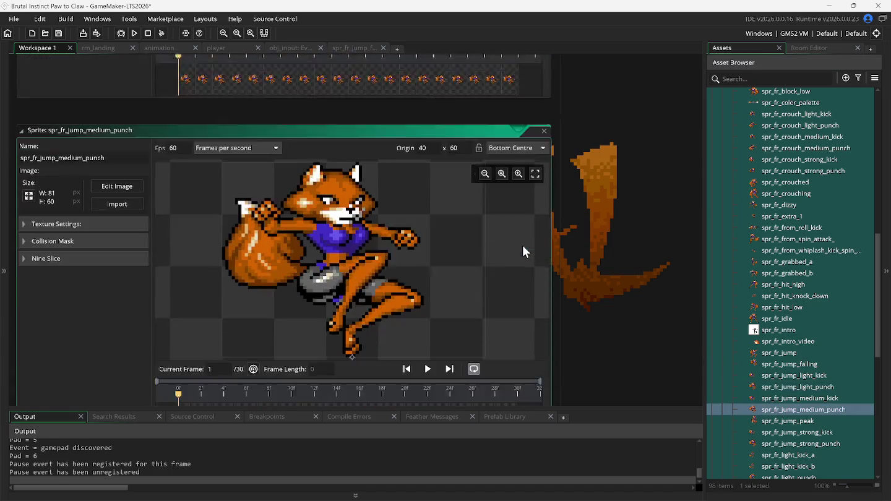
double_click(429, 94)
text(29)
double_click(452, 92)
text(80)
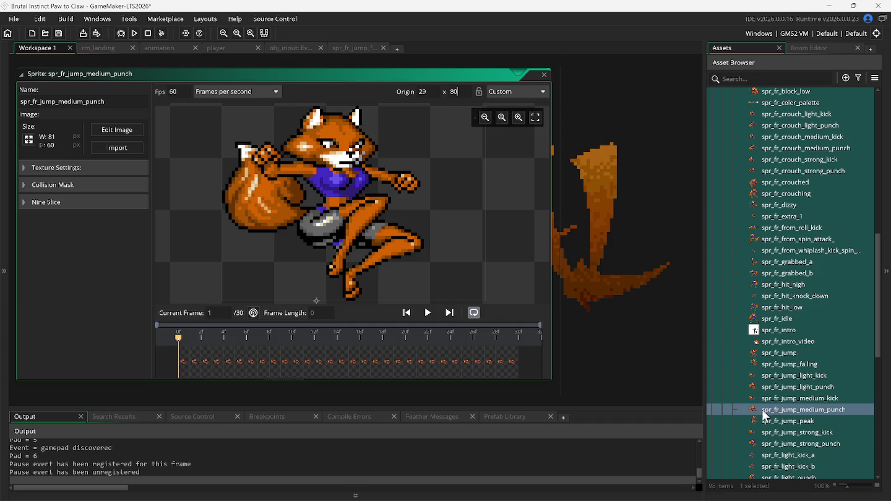
- Give spr_fr_jump_strong_punch a custom origin of 29, 80
double_click(784, 444)
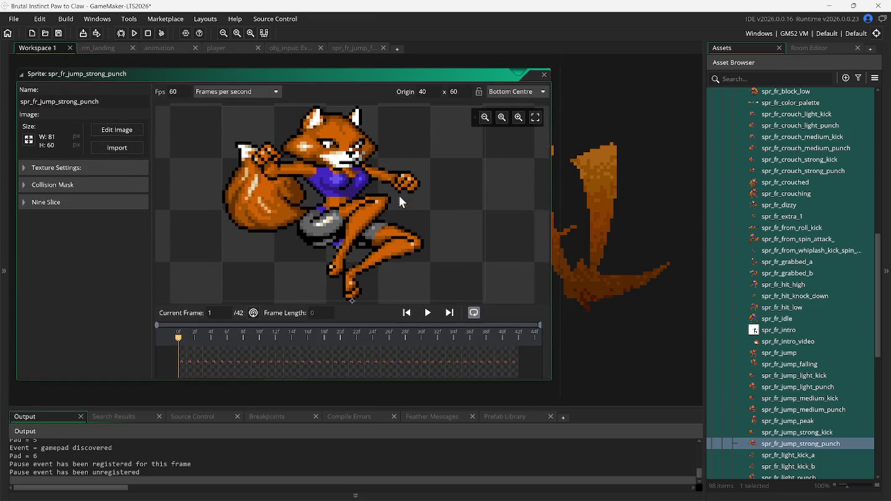
double_click(422, 92)
text(2)
text(9)
click(452, 93)
text(80)
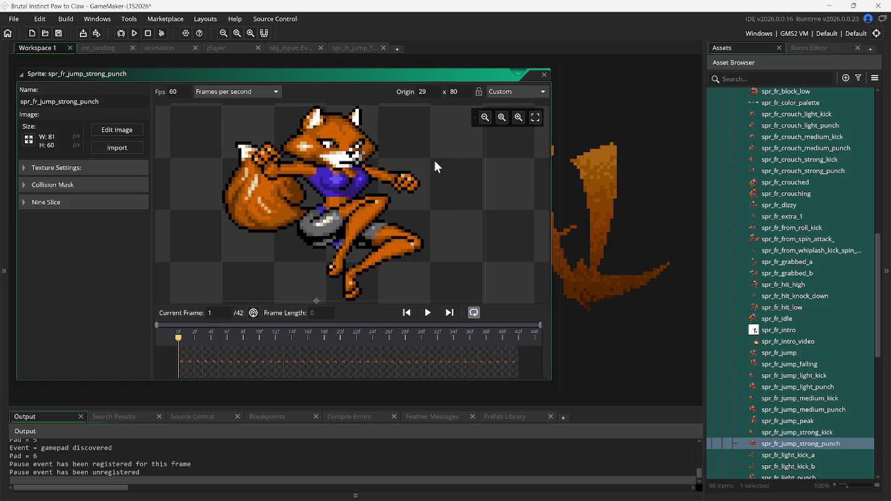